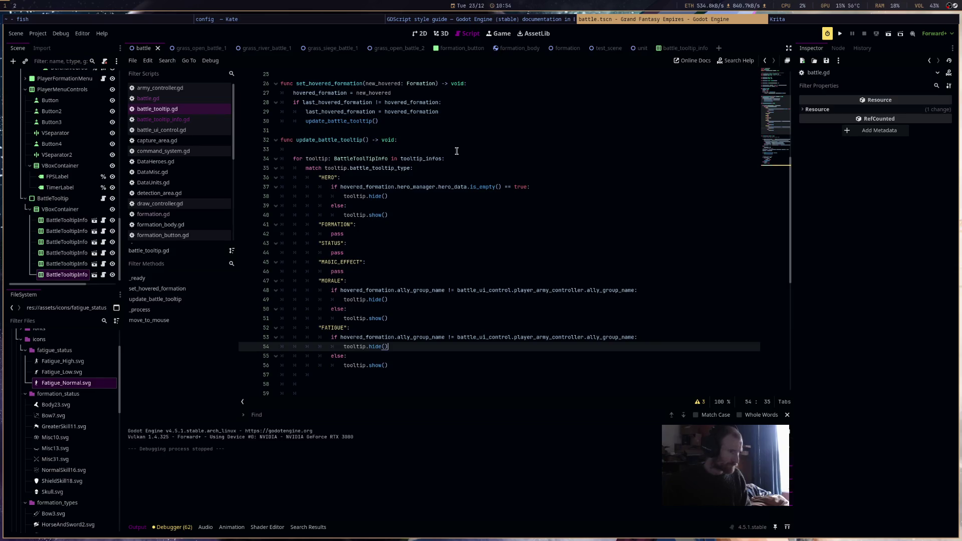
Add print("update tooltip") at the top of update_battle_tooltip, then run the game and return to the editor.
left_click(456, 150)
type("prin")
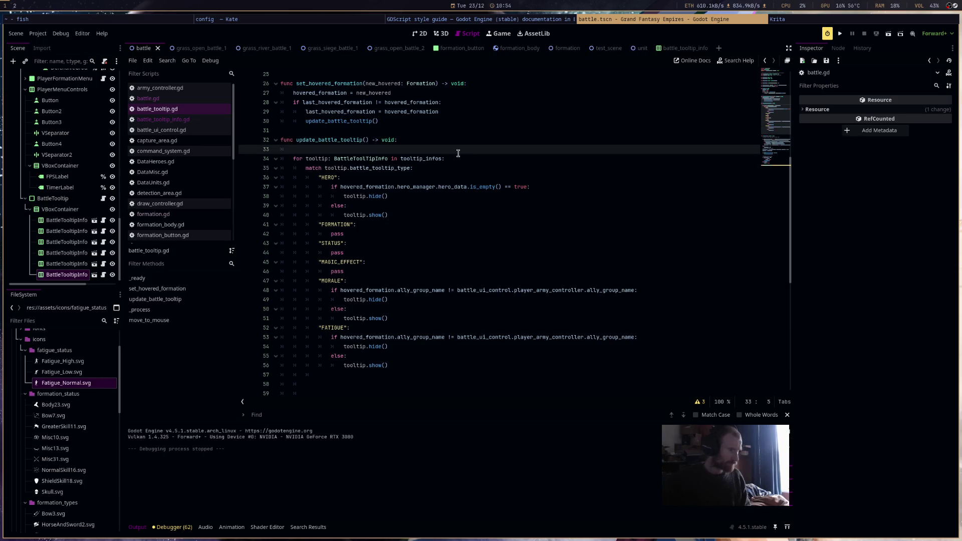
type("t(\"update\"")
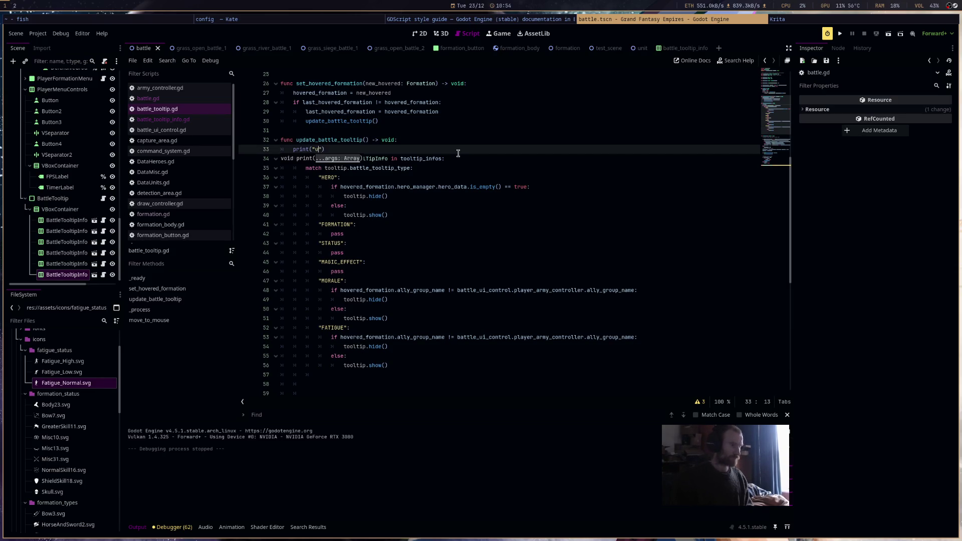
type(" tooltip")
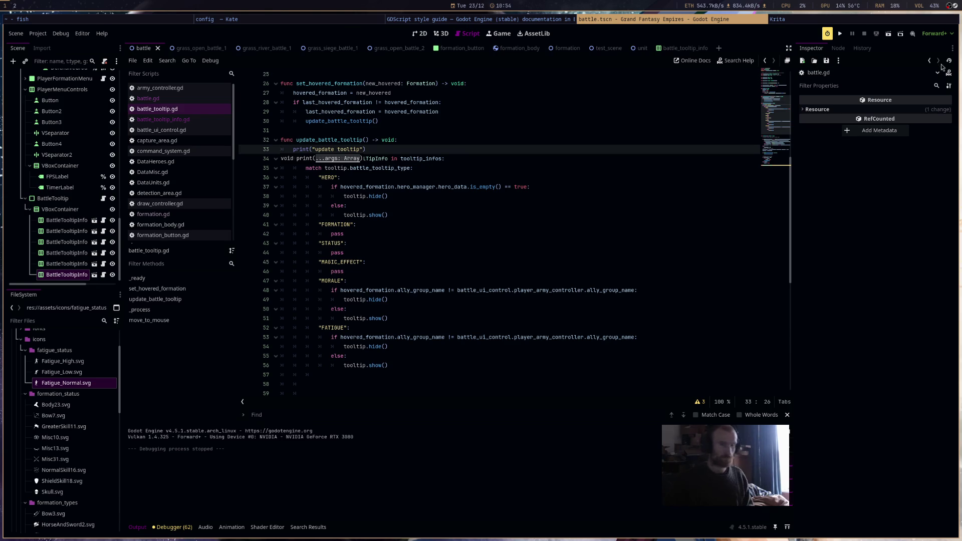
left_click(840, 34)
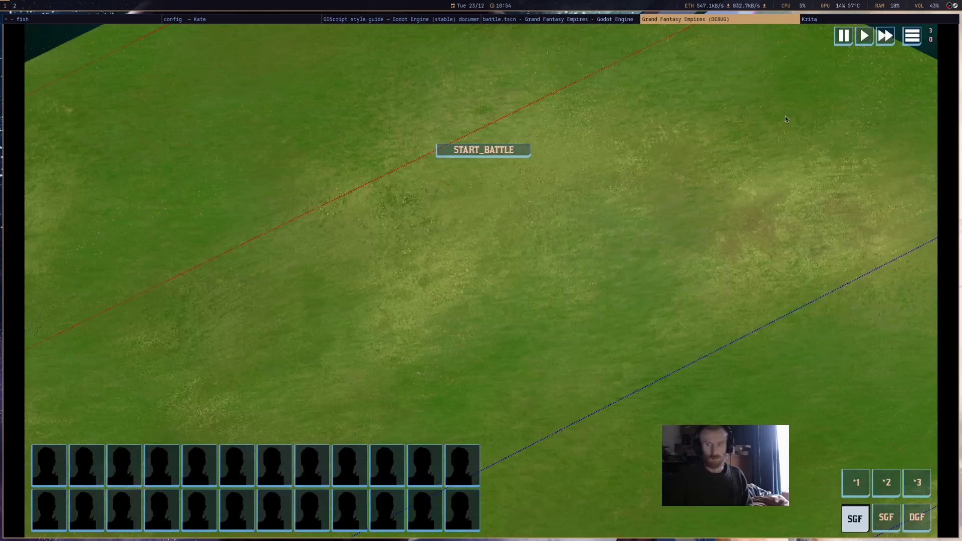
left_click(575, 19)
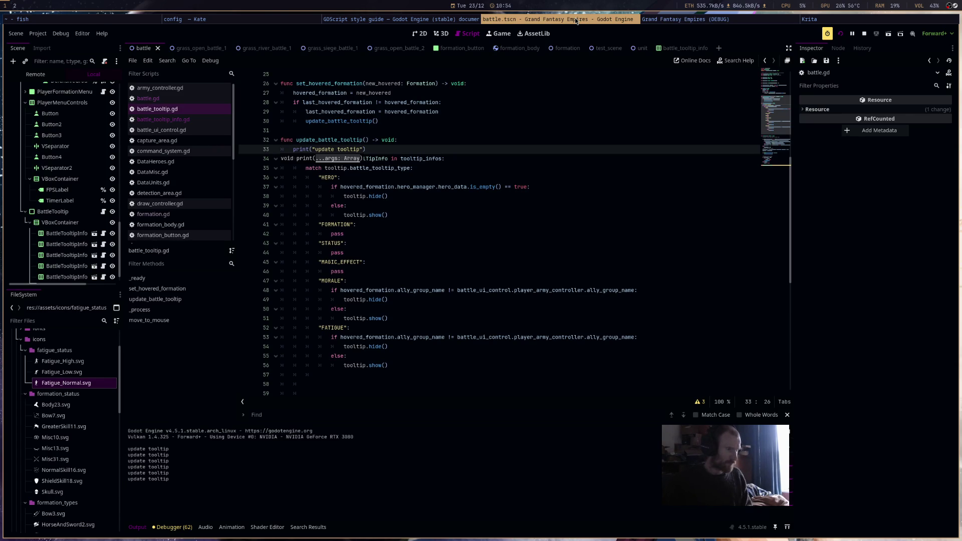
Insert 'if hovered_formation == null: return' as the first line of update_battle_tooltip.
left_click(556, 206)
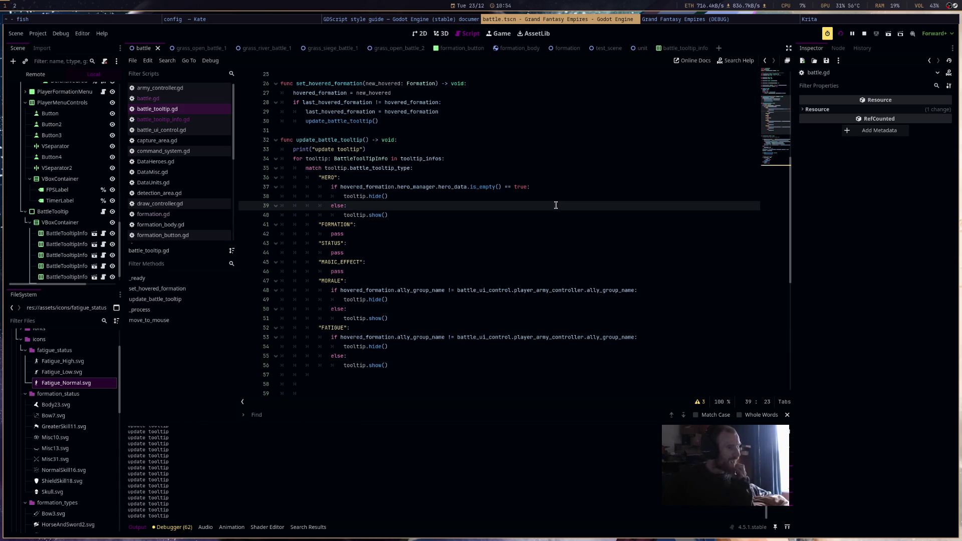
scroll(509, 271, "up", 3)
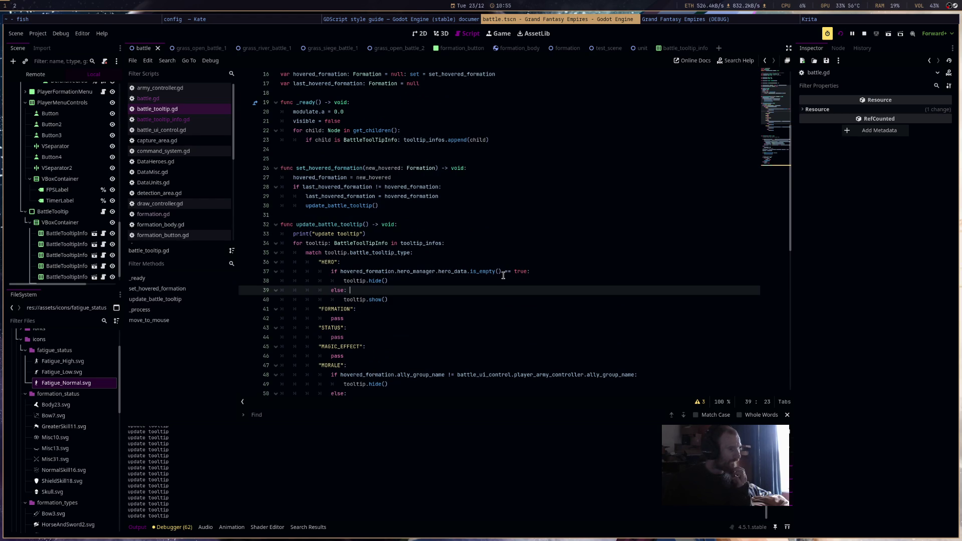
left_click(441, 233)
left_click(447, 225)
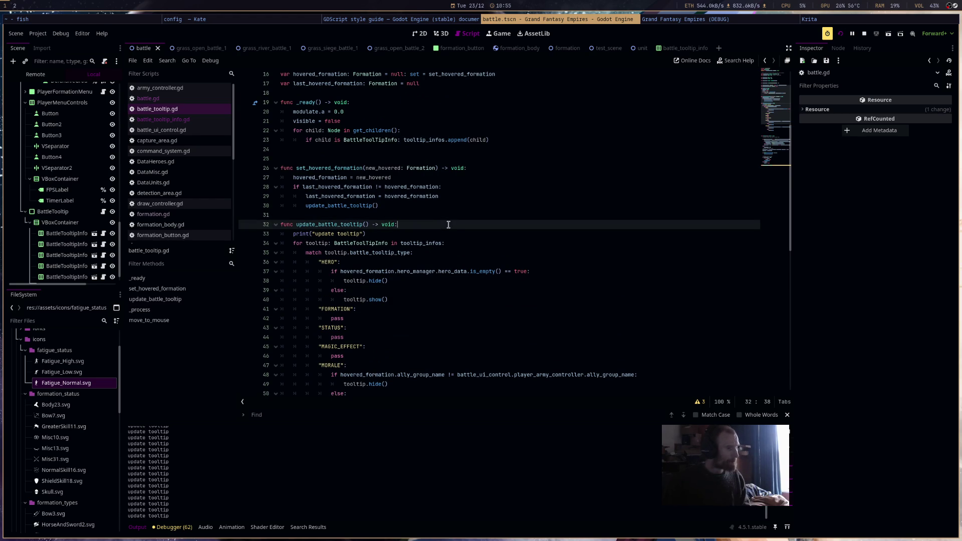
key("Return")
type("if hov")
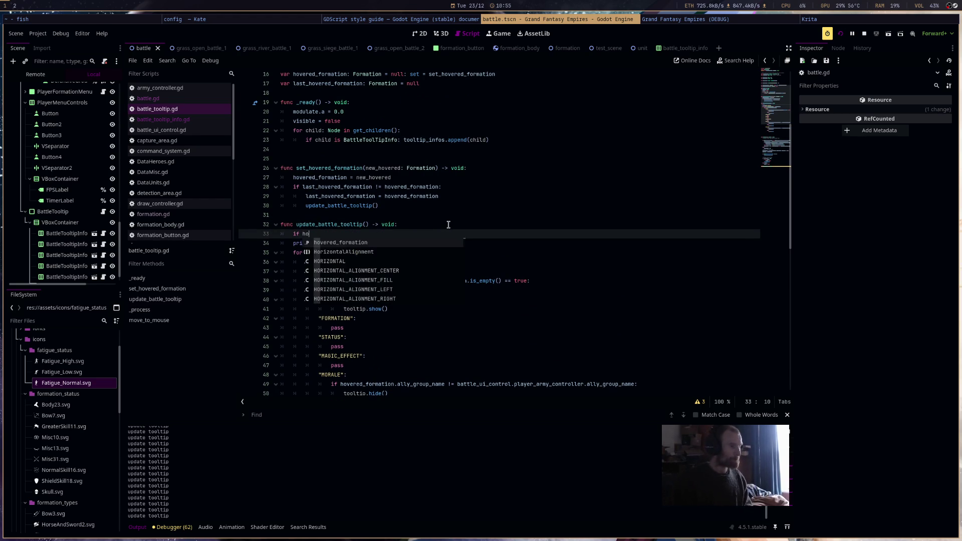
key("Return")
key("BackSpace")
key("BackSpace")
type("== null: ret")
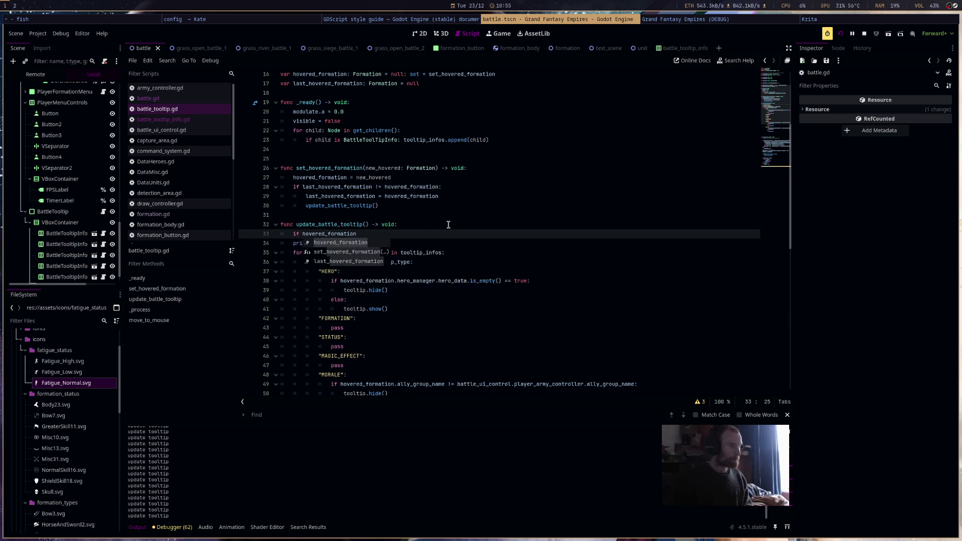
type("urn")
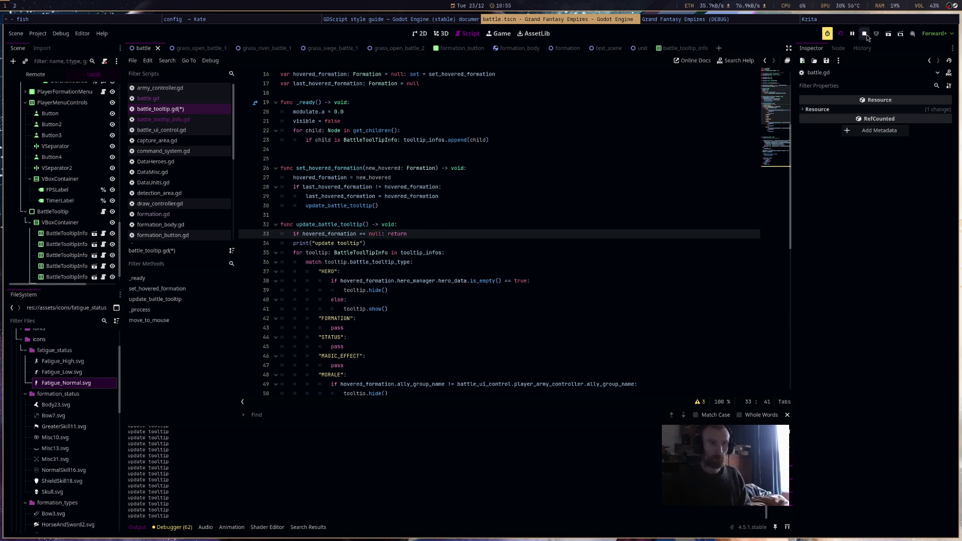
Relaunch the game with F5 to test the null check, then stop it.
key("F5")
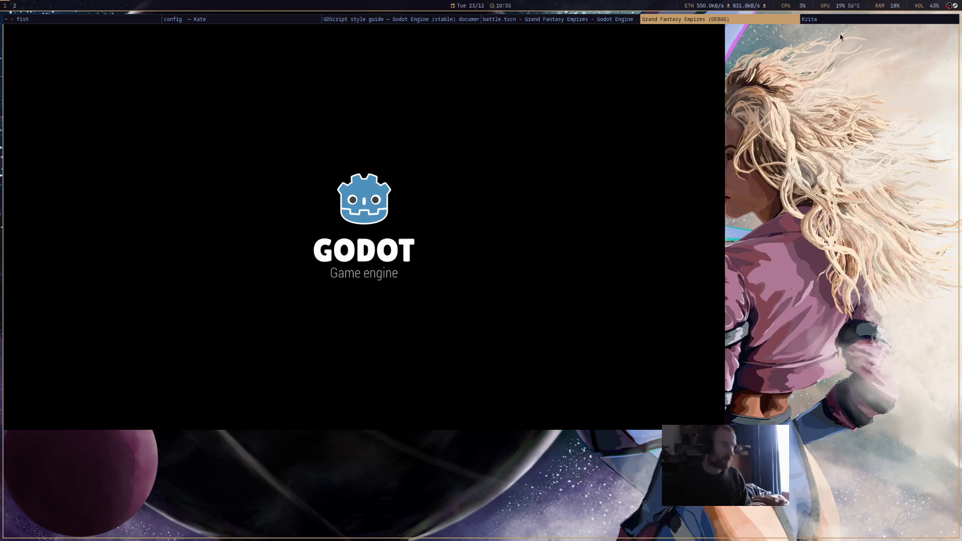
mouse_move(737, 373)
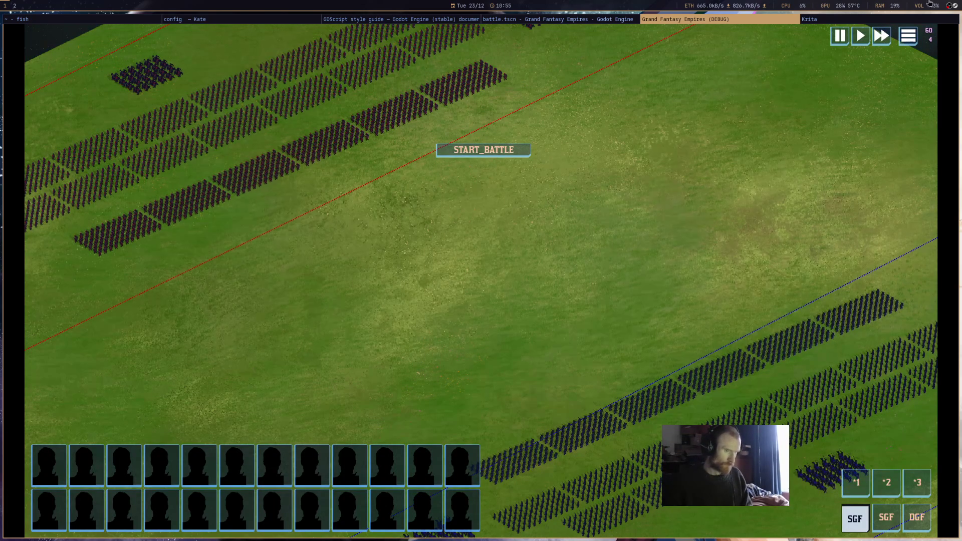
middle_click(742, 22)
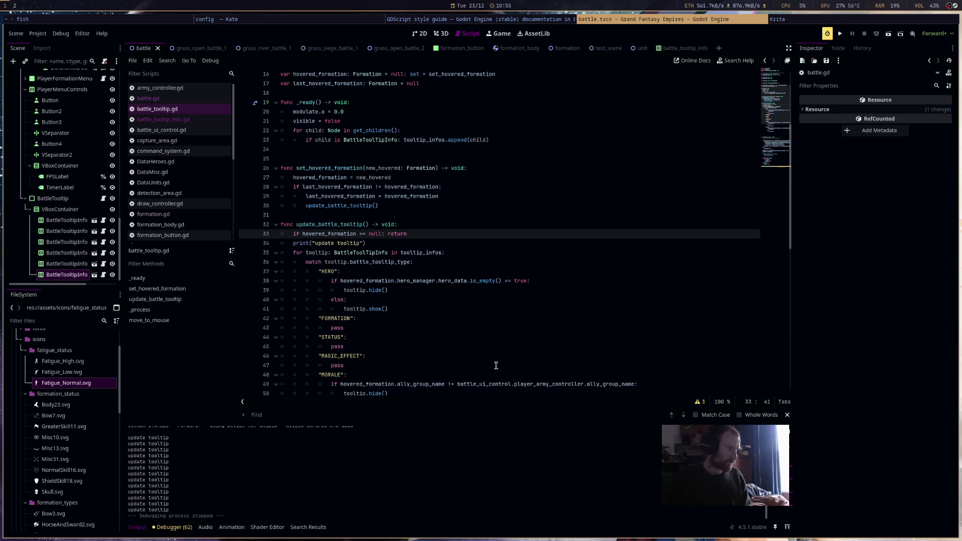
mouse_move(416, 281)
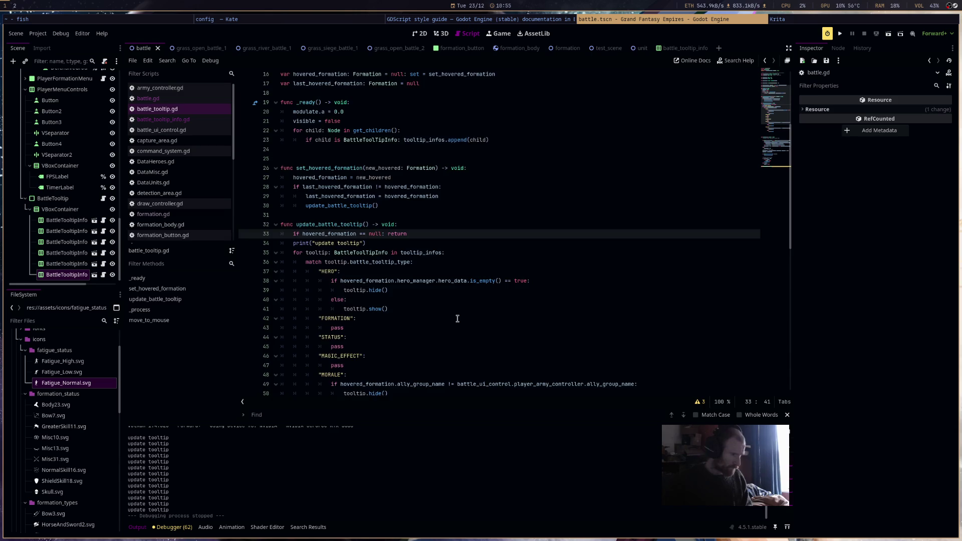
scroll(457, 318, "down", 4)
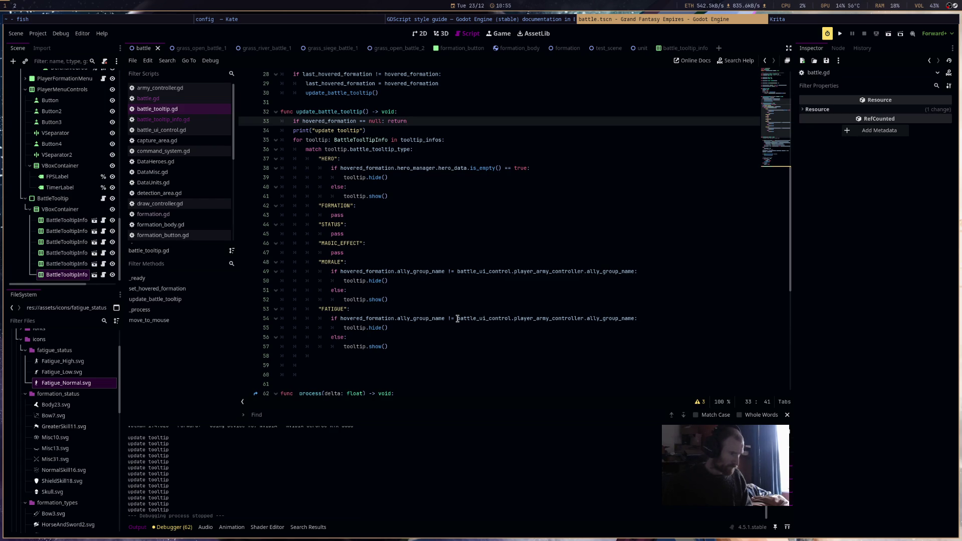
scroll(457, 319, "down", 4)
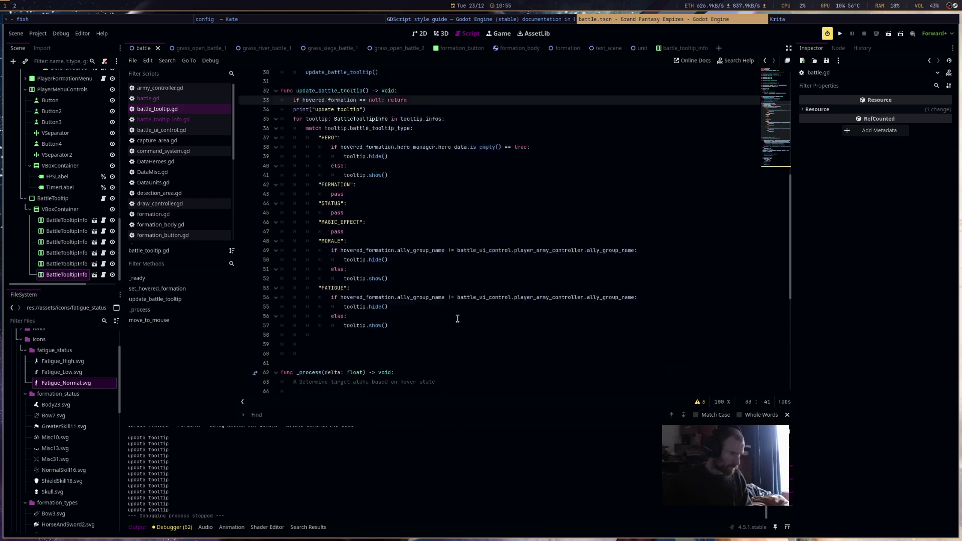
scroll(457, 319, "up", 4)
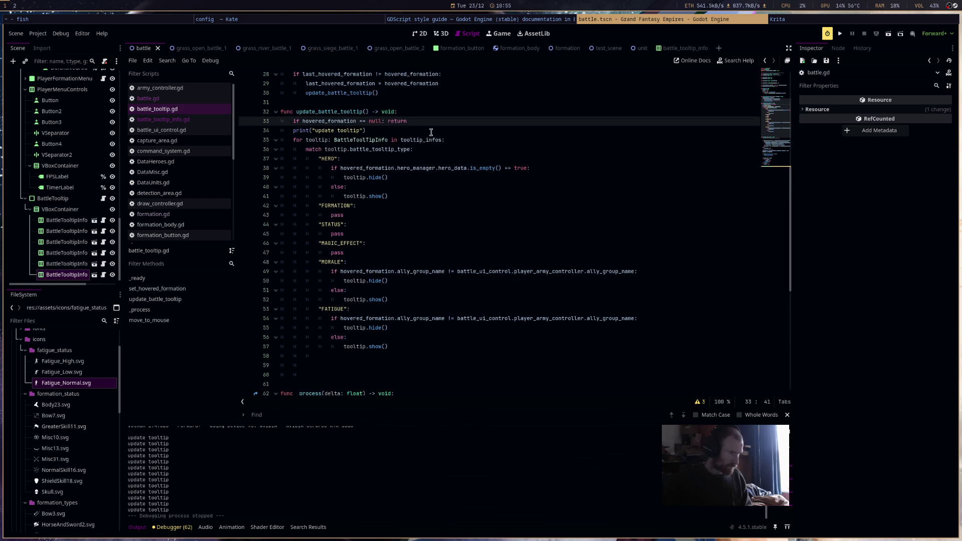
mouse_move(432, 143)
scroll(467, 293, "up", 6)
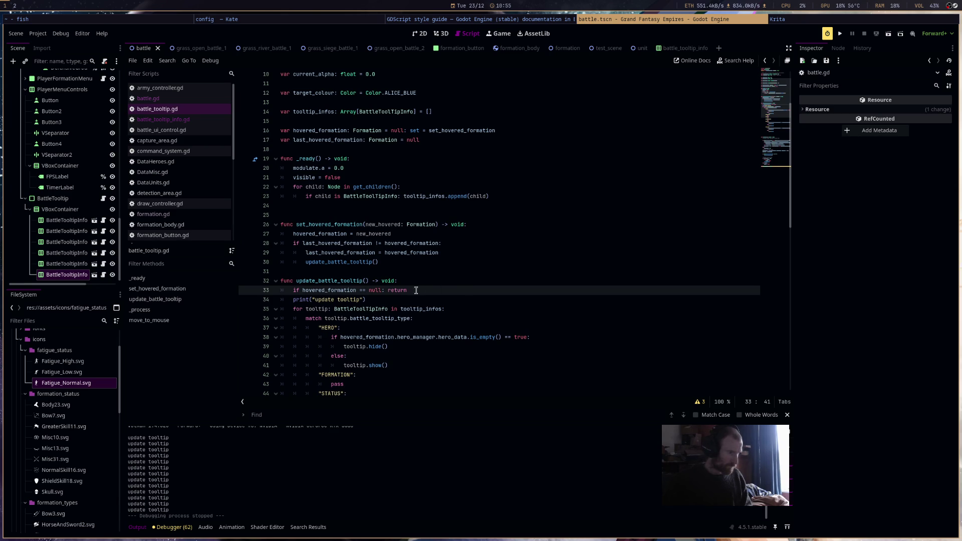
double_click(411, 309)
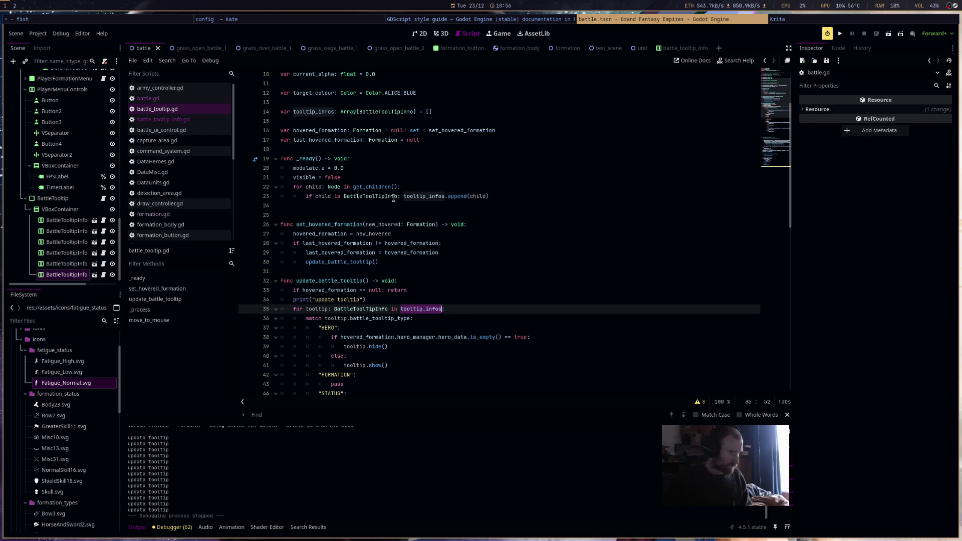
left_click(353, 186)
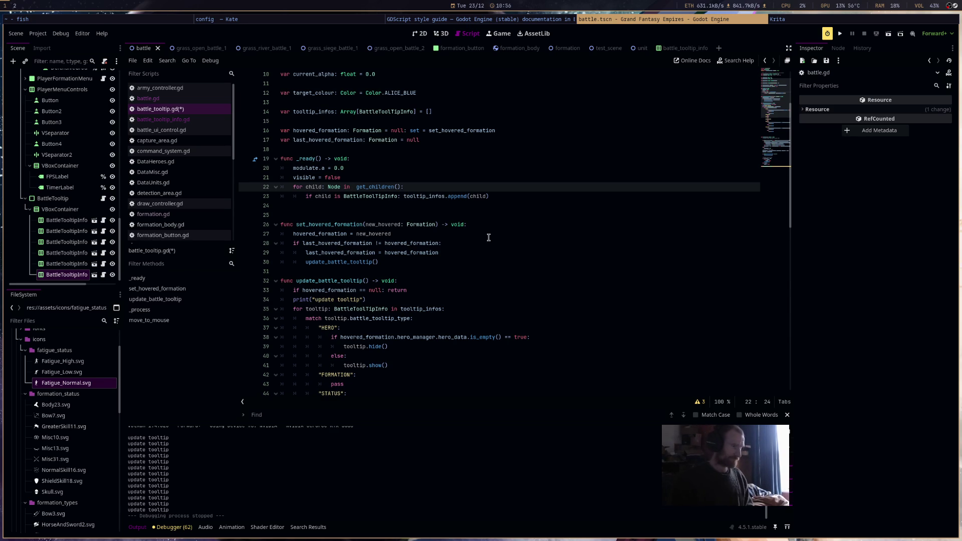
Make the _ready loop iterate get_node("VBoxContainer").get_children(), then run the project.
type("get")
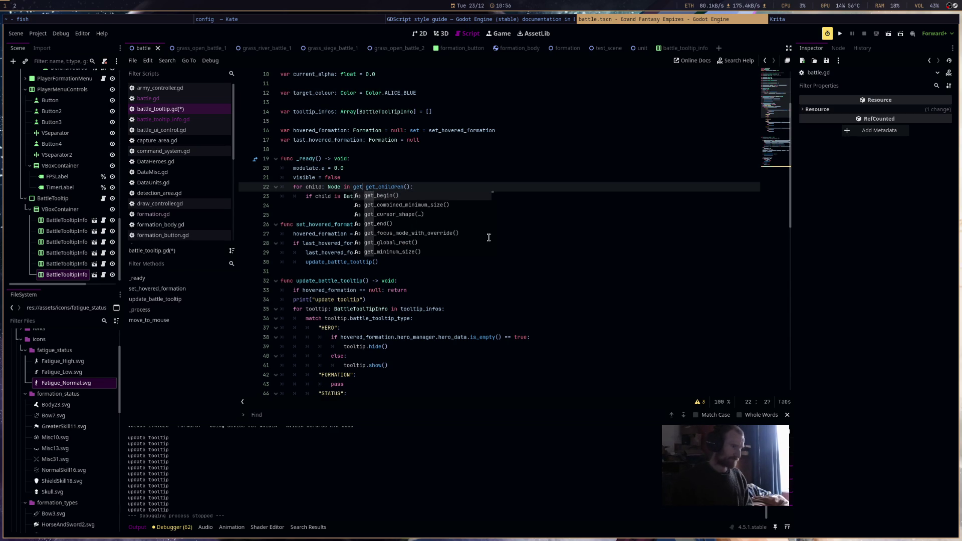
type("_nod")
key("Return")
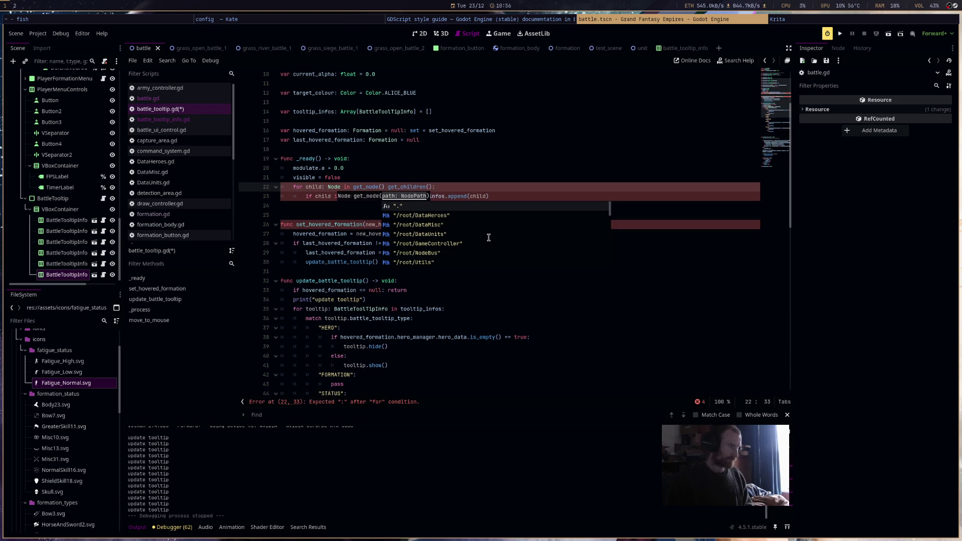
type("\"VBoxContainer\")")
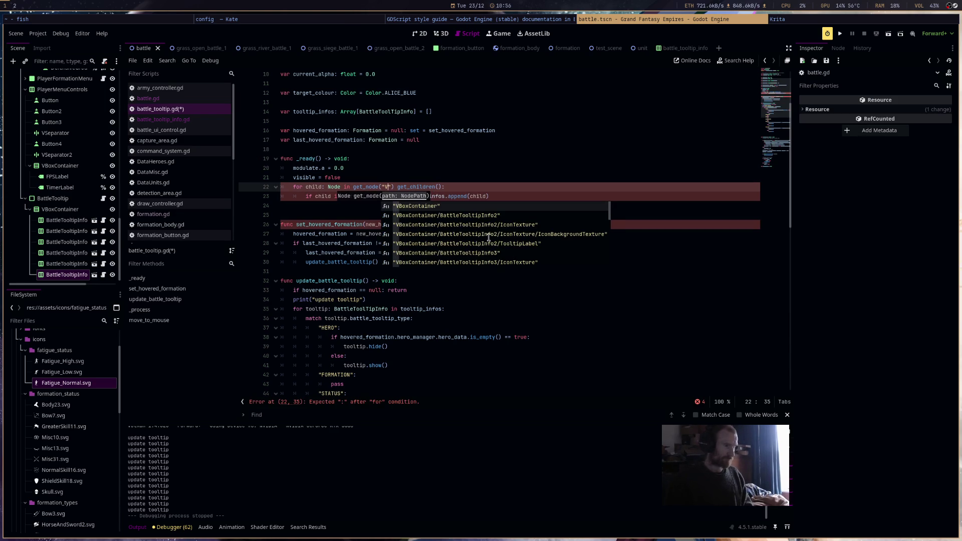
type(".")
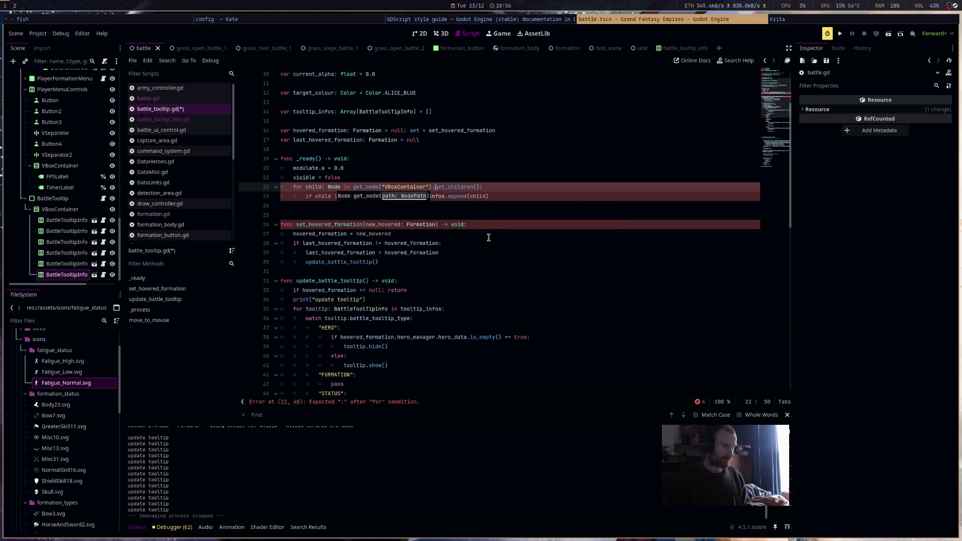
left_click(727, 168)
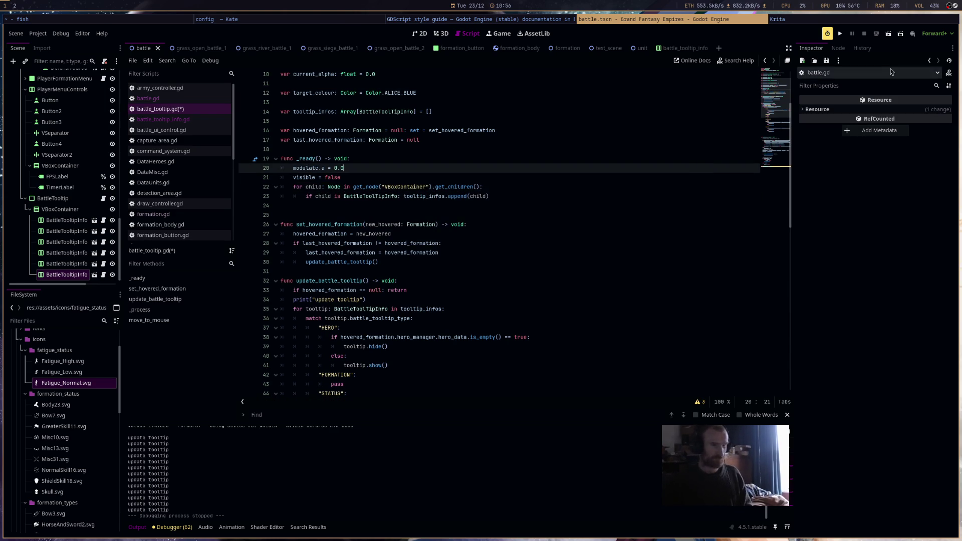
left_click(839, 34)
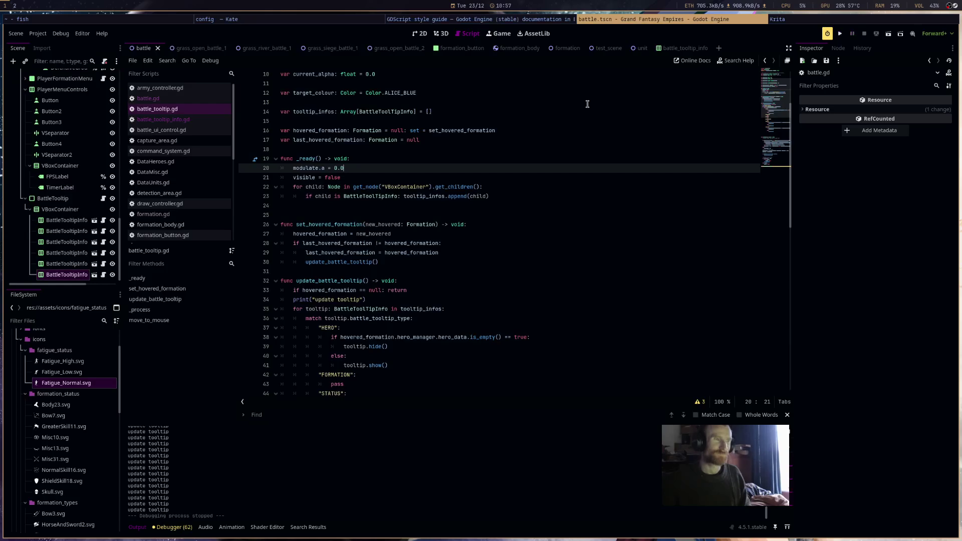
Close the running game and scroll to the match statement in update_battle_tooltip.
key("super+shift+q")
left_click(543, 322)
scroll(543, 323, "down", 6)
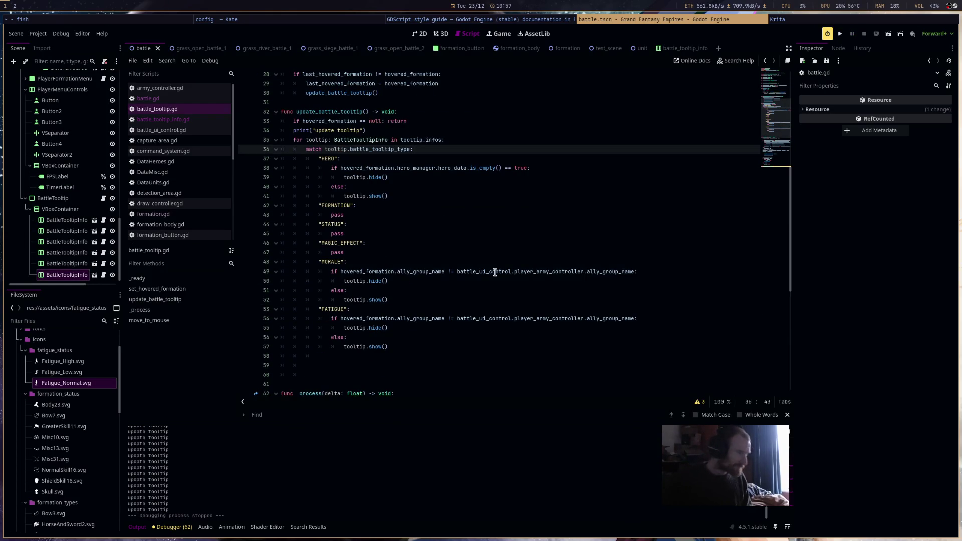
Insert blank lines after tooltip.show() at the end of the HERO case, before FORMATION.
left_click(395, 216)
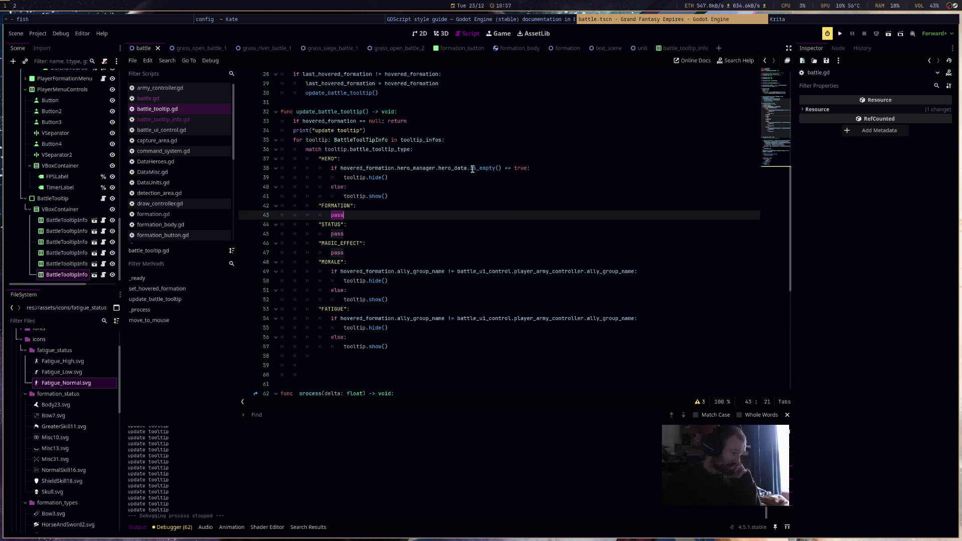
left_click(455, 197)
key("Return")
key("Return")
key("Return")
key("Up")
key("Up")
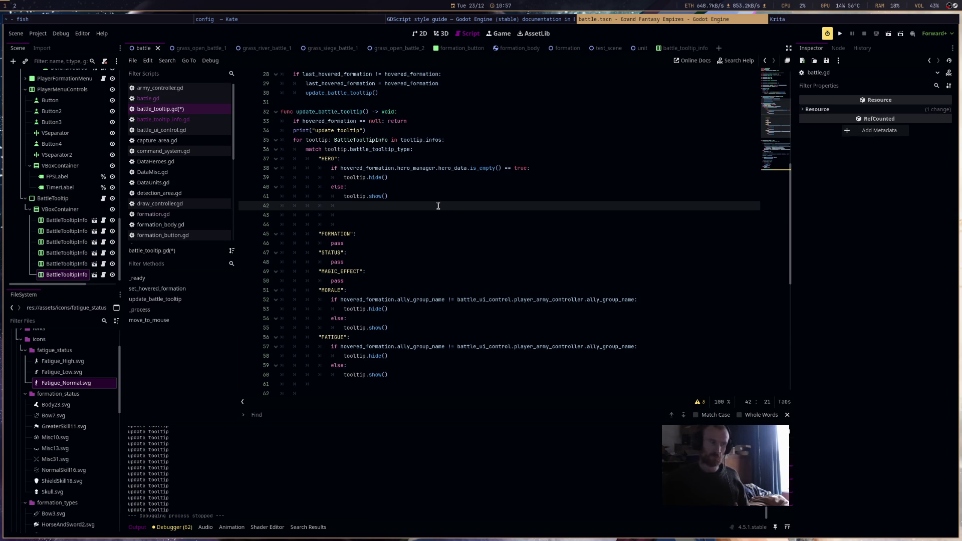
Write 'tooltip.icon_texture.texture =' in the HERO branch using autocomplete.
type("tool")
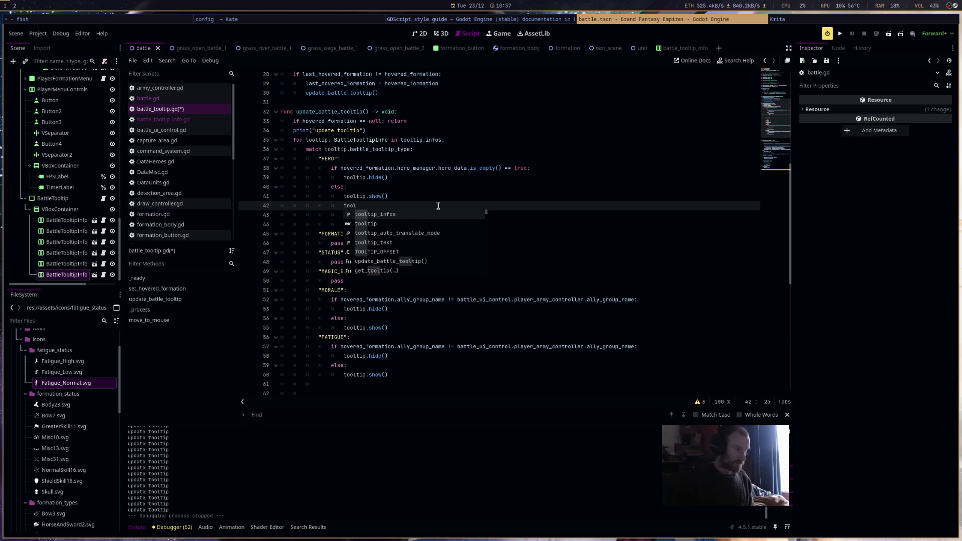
type("tip.")
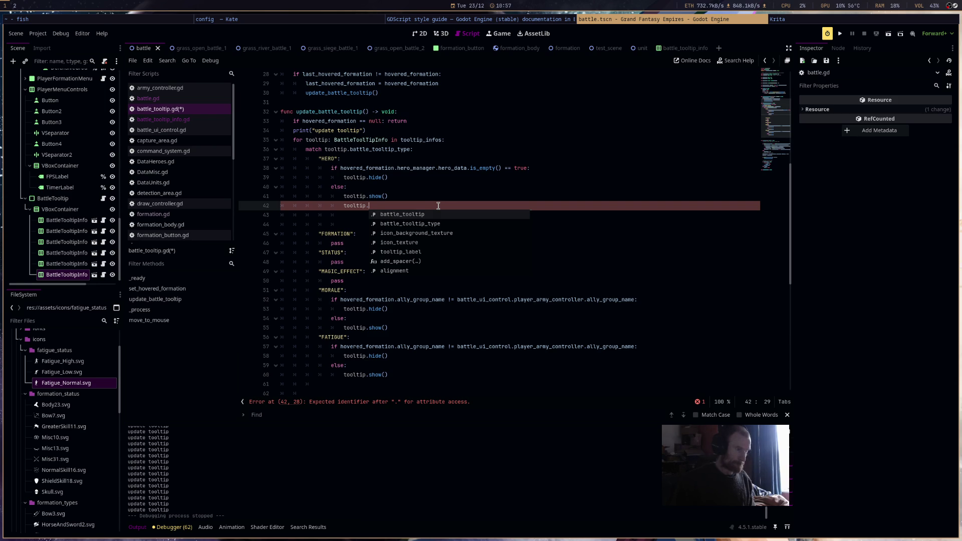
key("Down")
key("Down")
key("Down")
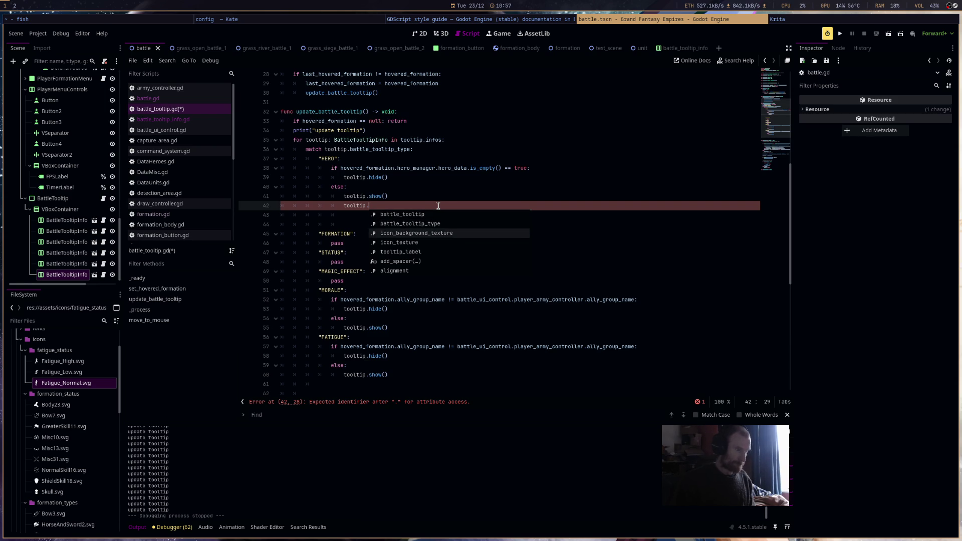
key("Return")
type(".")
key("BackSpace")
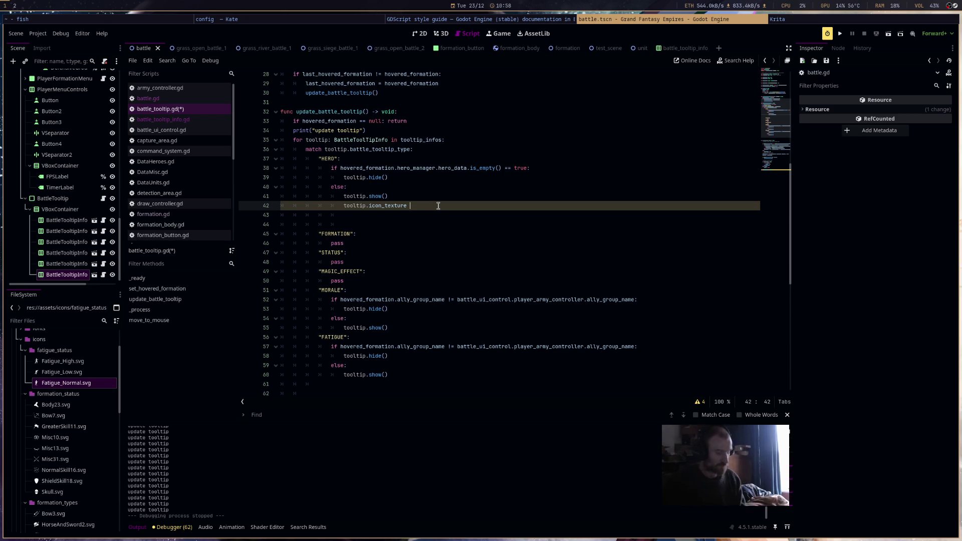
type(".texture =")
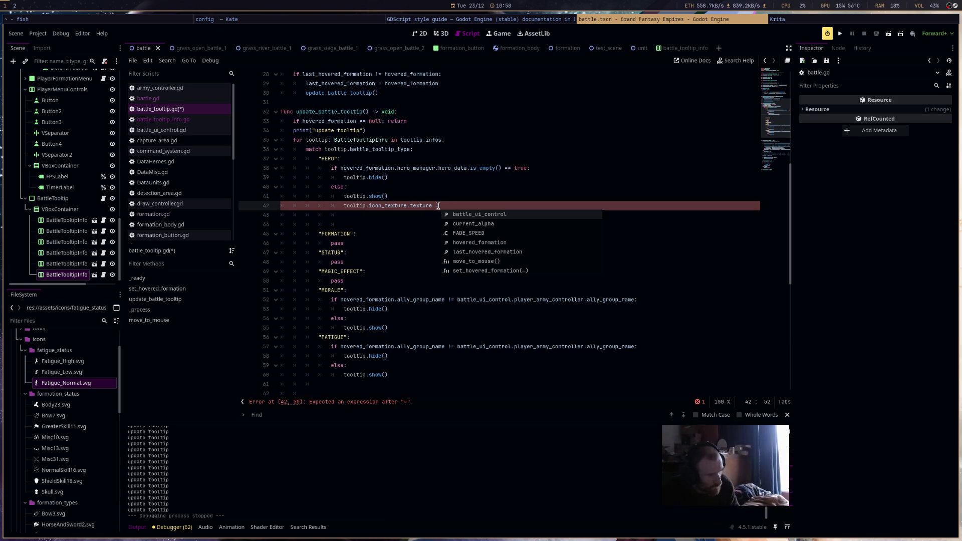
Continue with DataMisc.UI_DATA and browse its members looking for COLORS.
type("DATA")
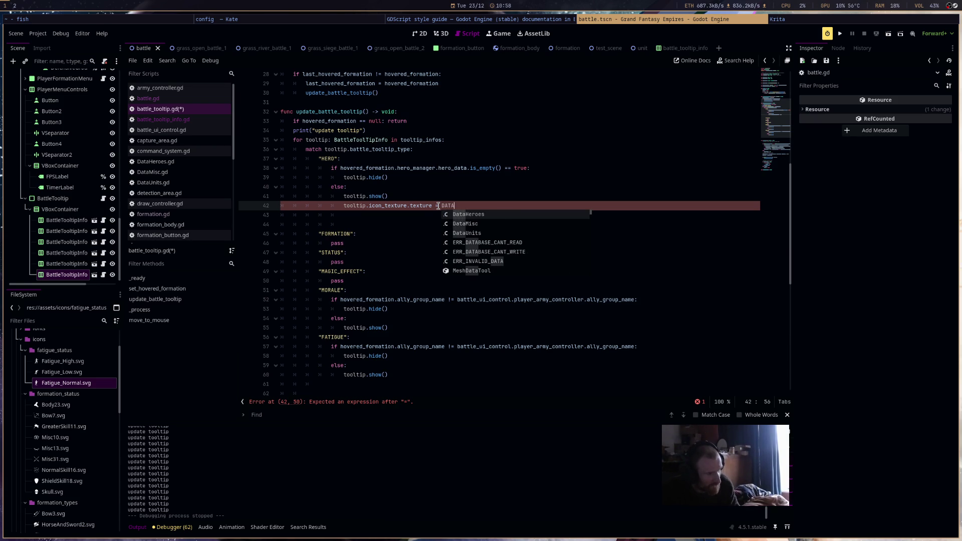
key("Return")
type(".")
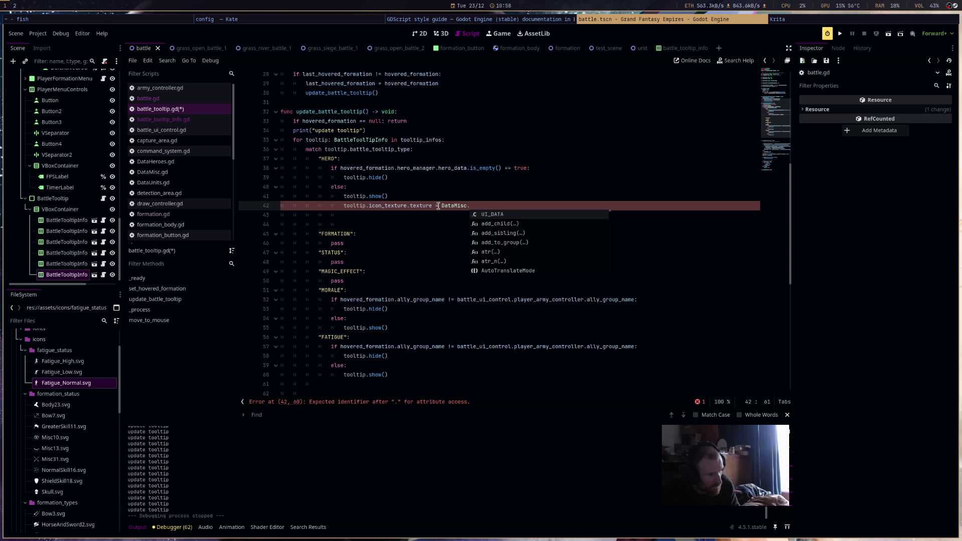
key("Return")
type(".")
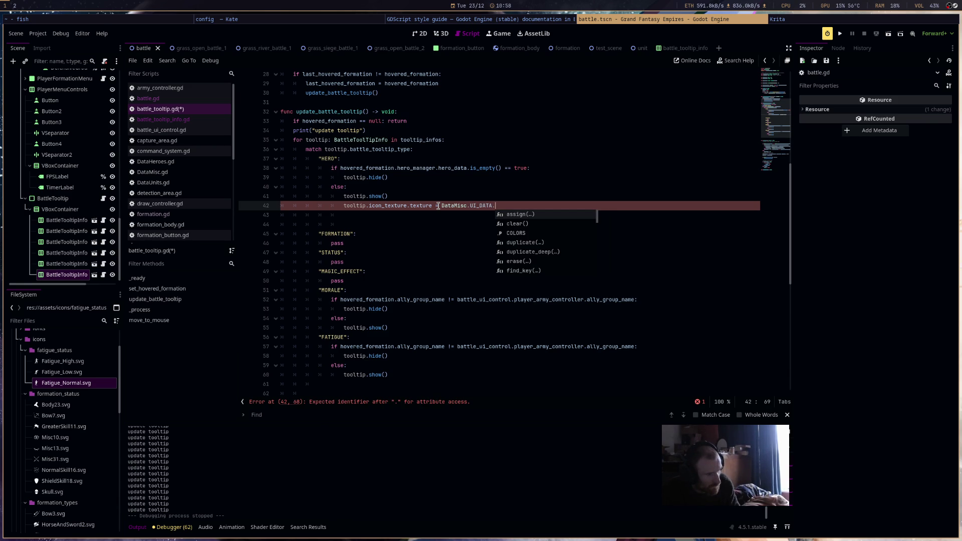
key("Down")
key("Down")
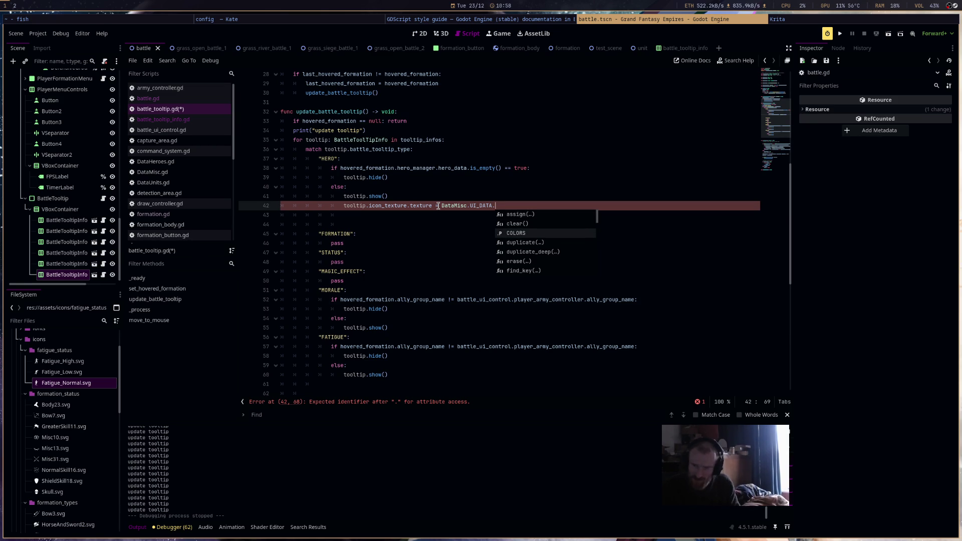
left_click(593, 204)
key("BackSpace")
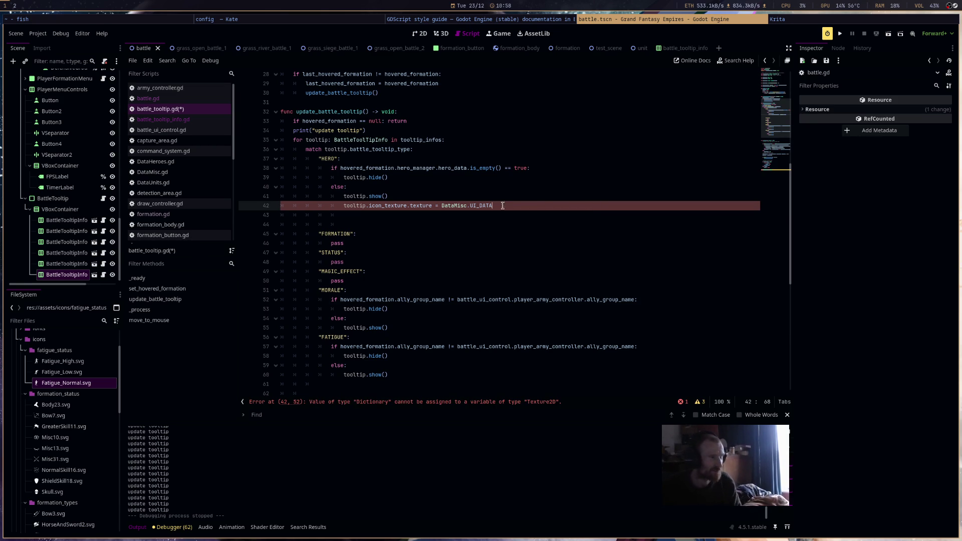
Delete the unfinished DataMisc.UI_DATA assignment and save battle_tooltip.gd.
left_click(433, 206)
key("BackSpace")
key("ctrl+s")
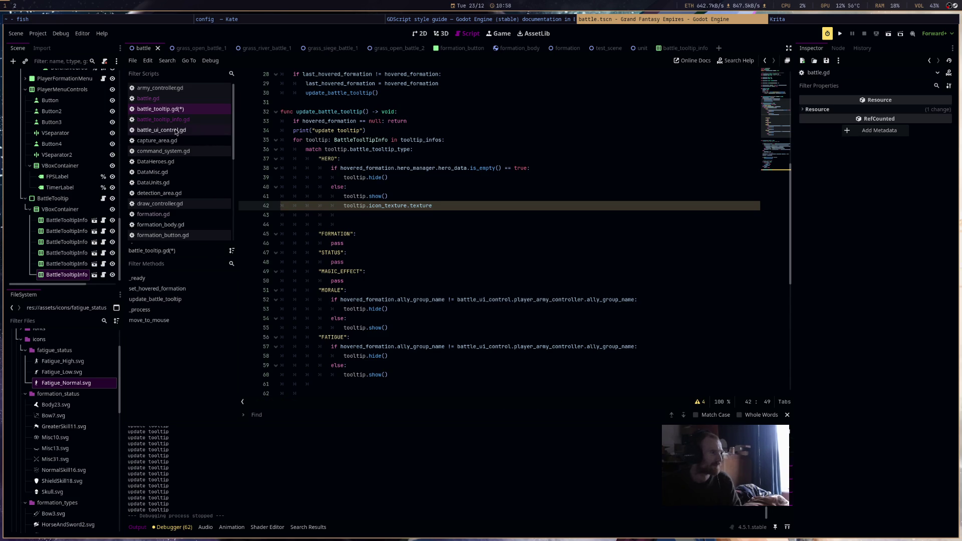
In DataMisc.gd, rename UI_DATA's COLORS key to ICONS.
left_click(182, 98)
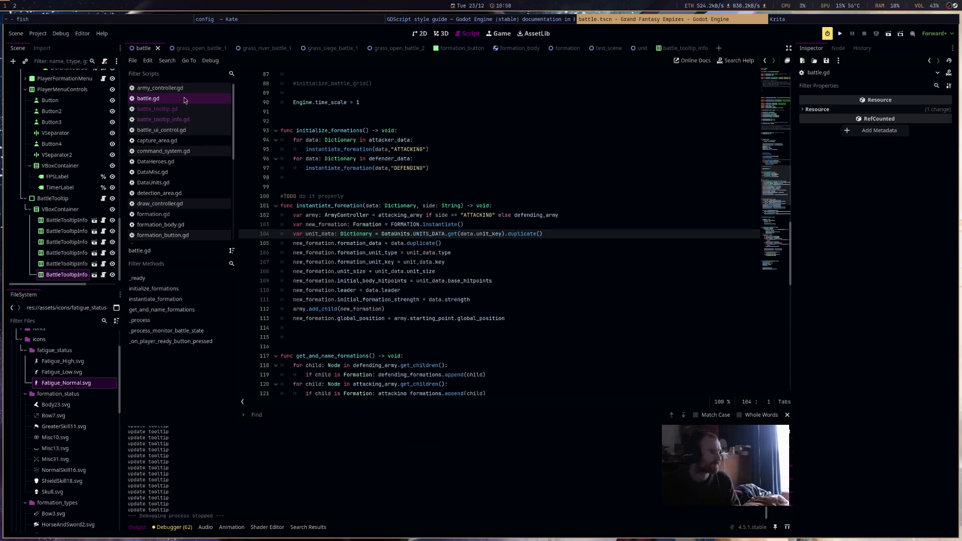
left_click(201, 172)
double_click(304, 102)
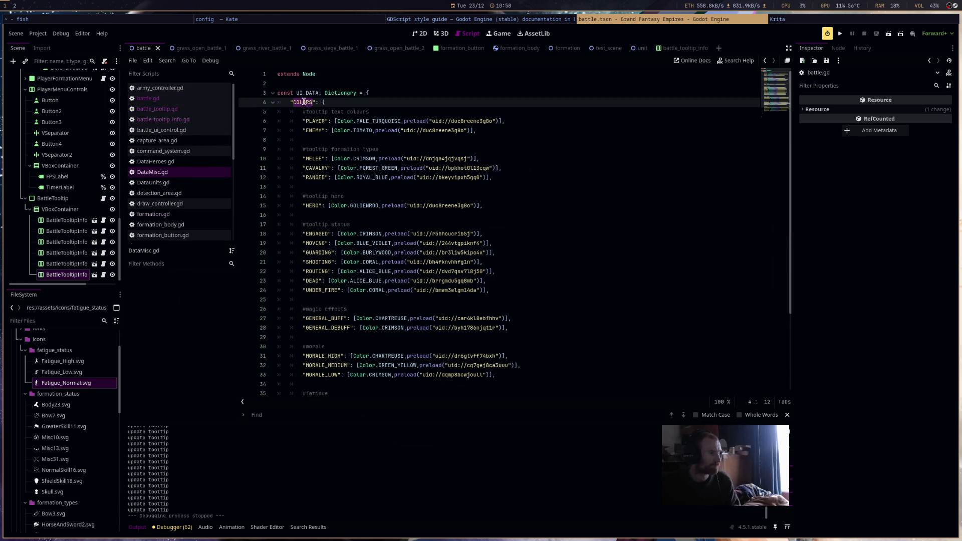
type("ICONS")
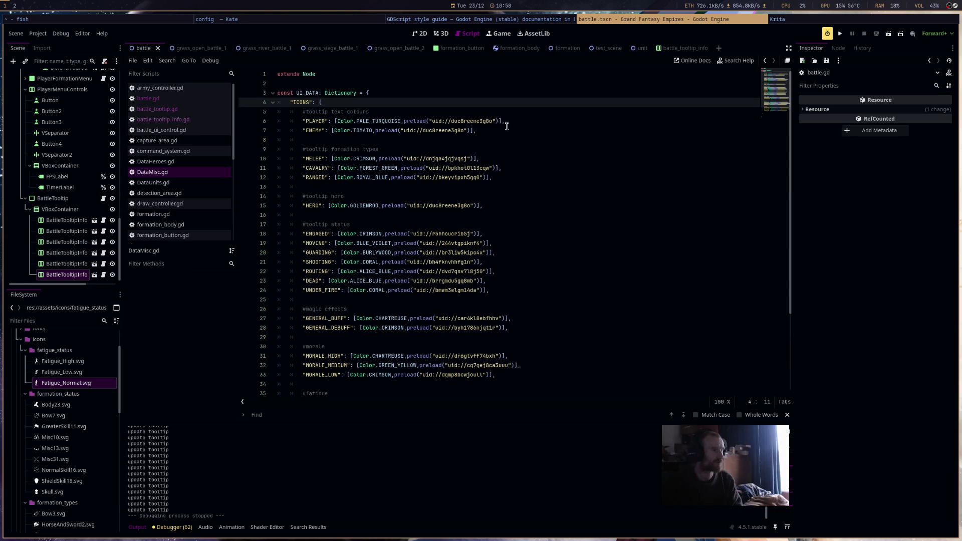
Look over the related scripts, then return to battle_tooltip.gd's enemy target_colour line in _process.
left_click(204, 98)
left_click(201, 120)
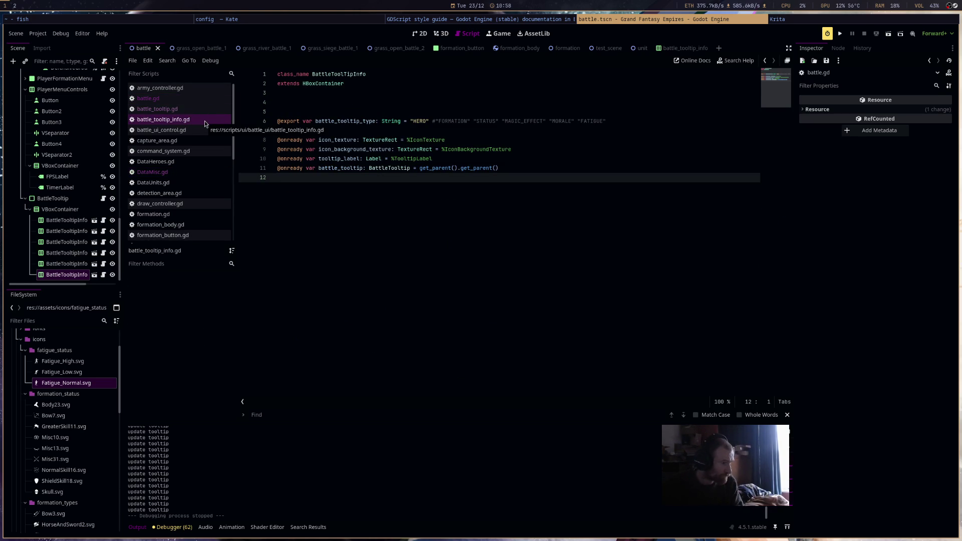
left_click(200, 100)
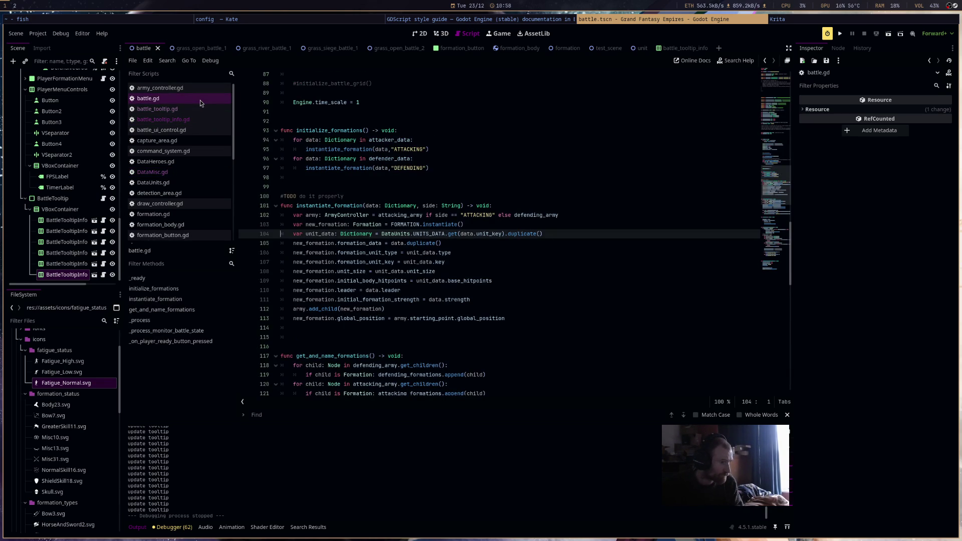
left_click(200, 109)
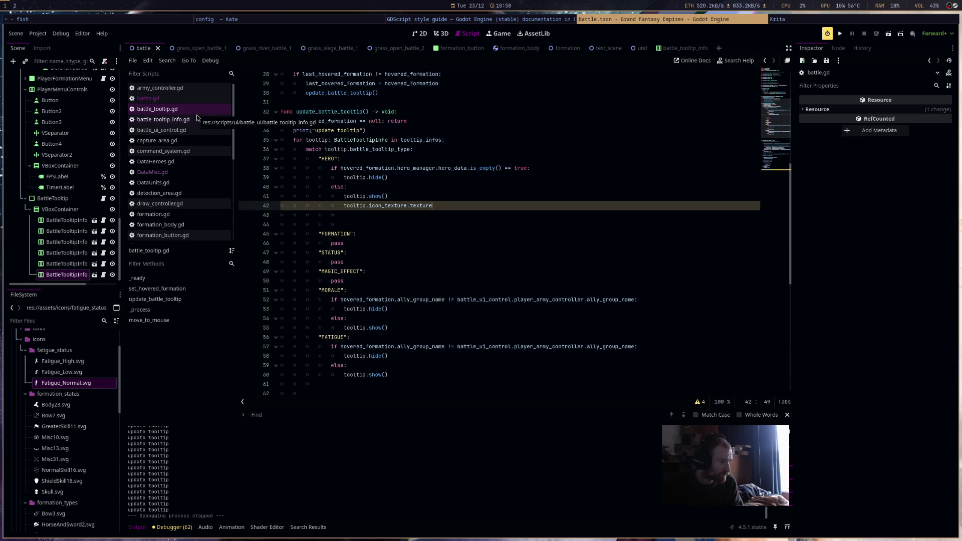
left_click(185, 171)
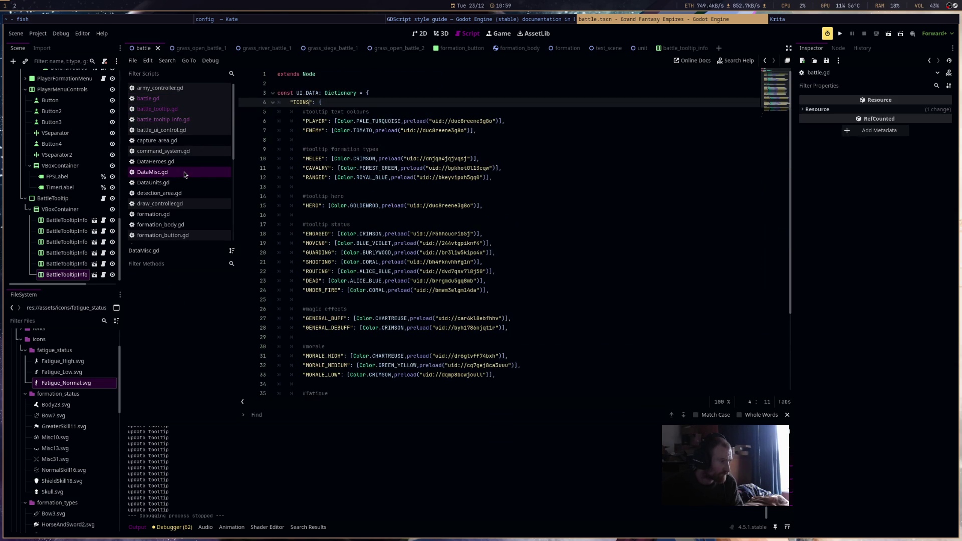
left_click(206, 120)
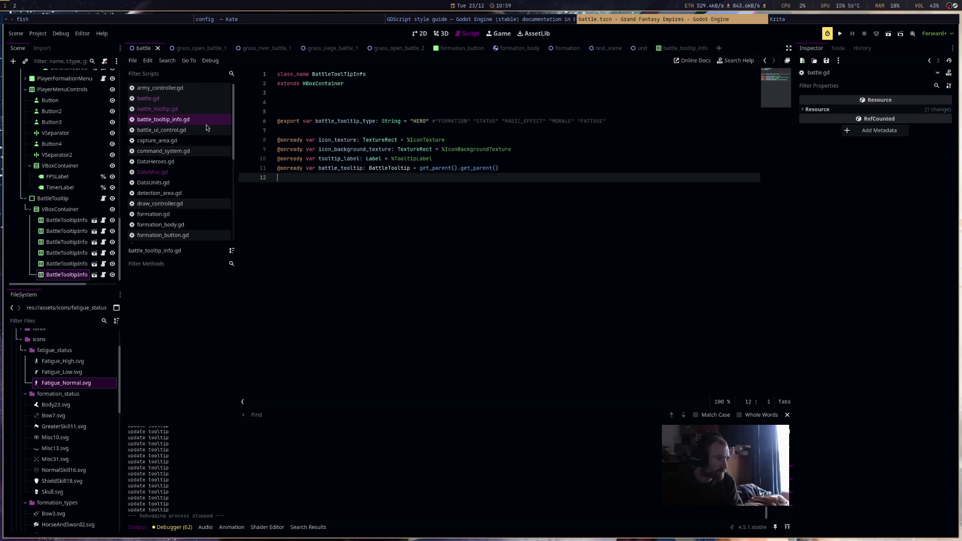
left_click(200, 109)
scroll(432, 281, "down", 8)
scroll(432, 281, "down", 2)
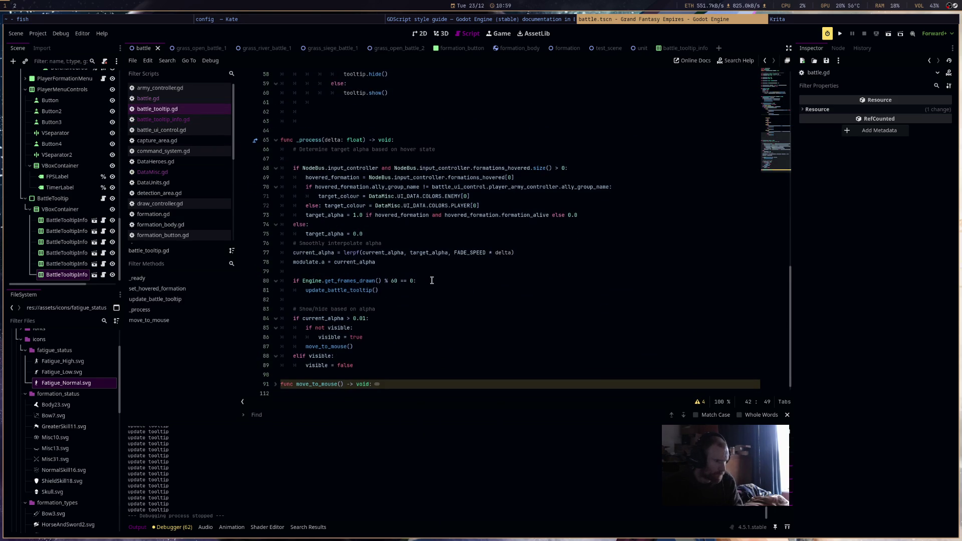
scroll(432, 281, "down", 1)
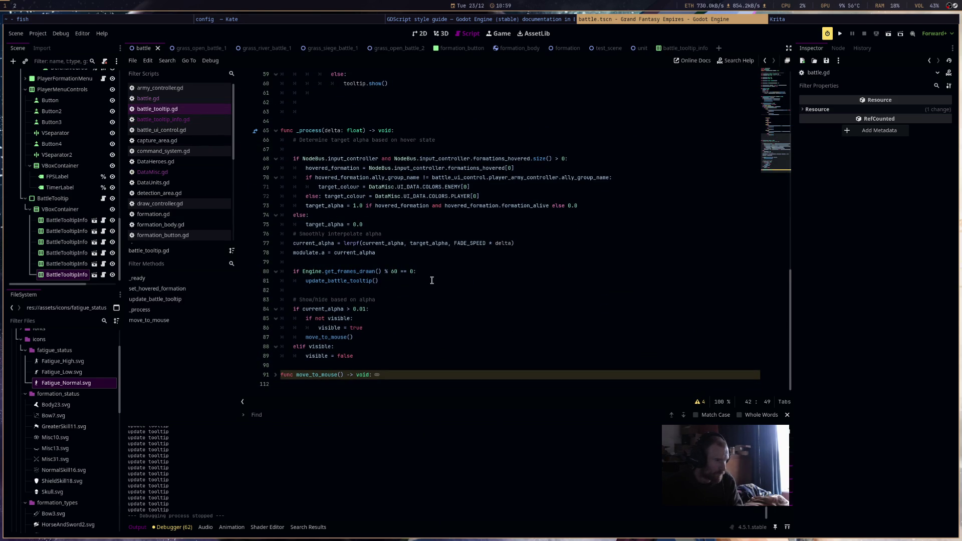
left_click(436, 187)
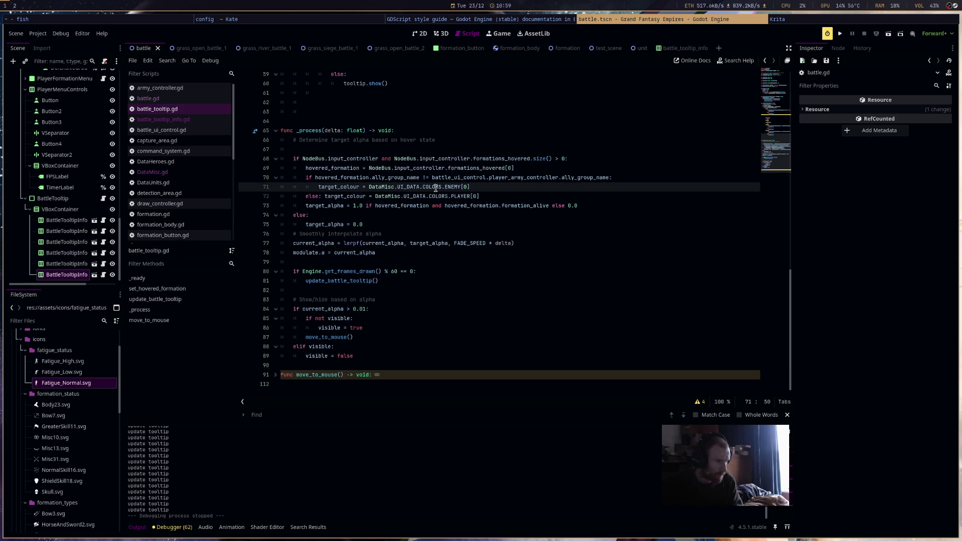
Change the ENEMY colour lookup to ICONS, briefly commenting out both target_colour lines and undoing that.
double_click(436, 187)
type("ICON")
type("S")
double_click(437, 196)
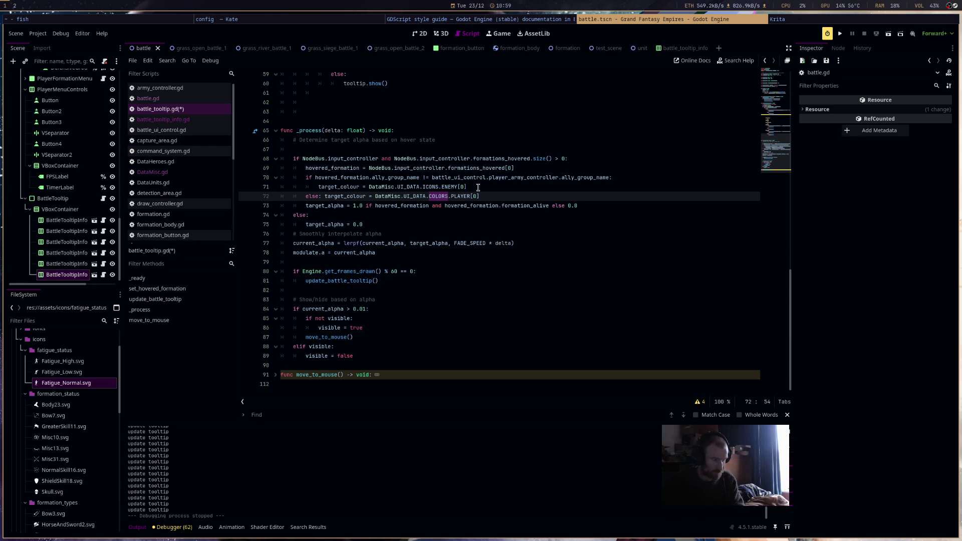
left_click_drag(481, 187, 311, 183)
key("ctrl+k")
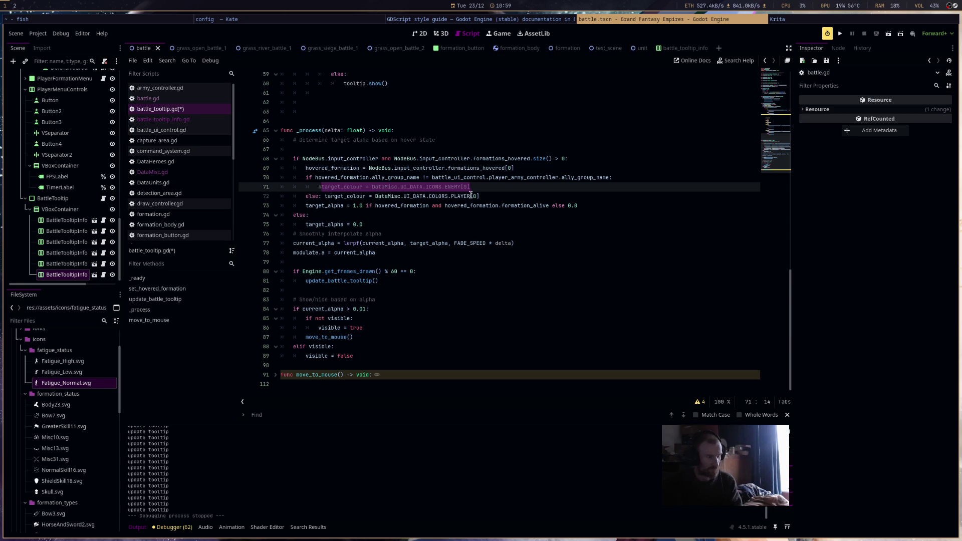
left_click(303, 196)
key("ctrl+k")
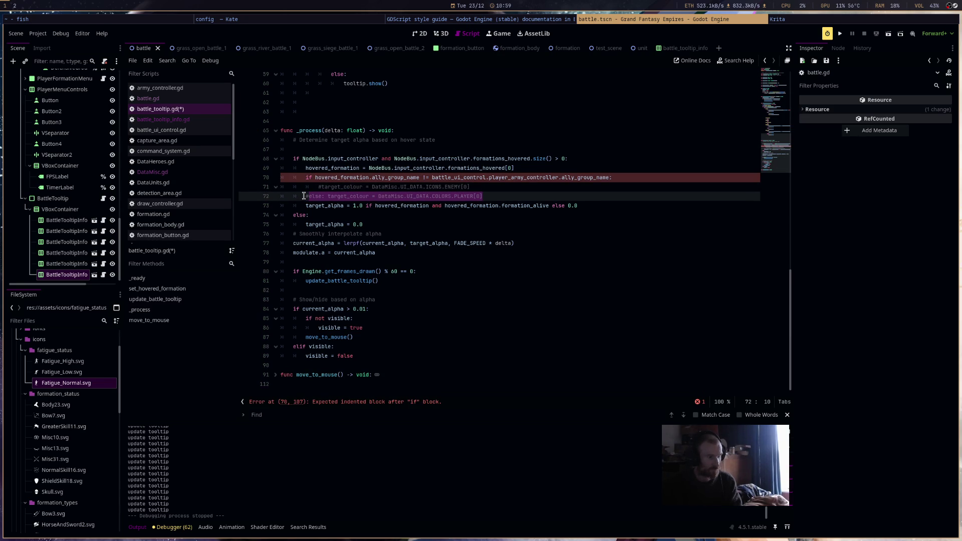
key("ctrl+z")
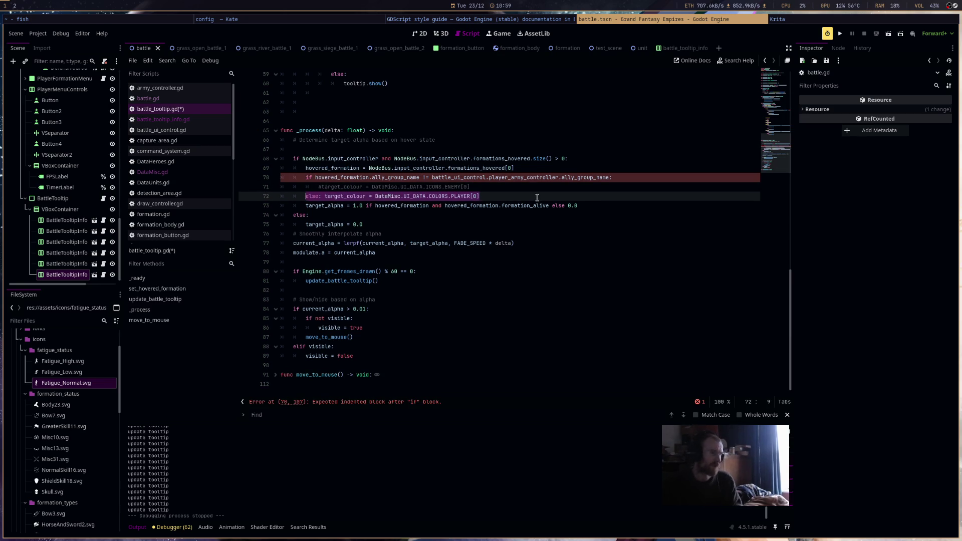
key("ctrl+z")
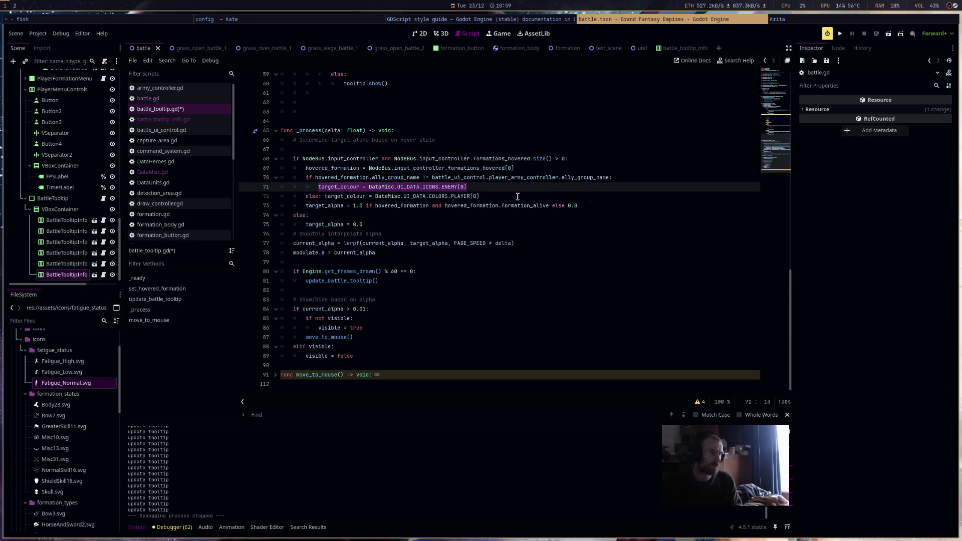
Change the PLAYER colour lookup to ICONS, save, and open DataMisc.gd.
double_click(431, 196)
type("ICONS")
key("ctrl+s")
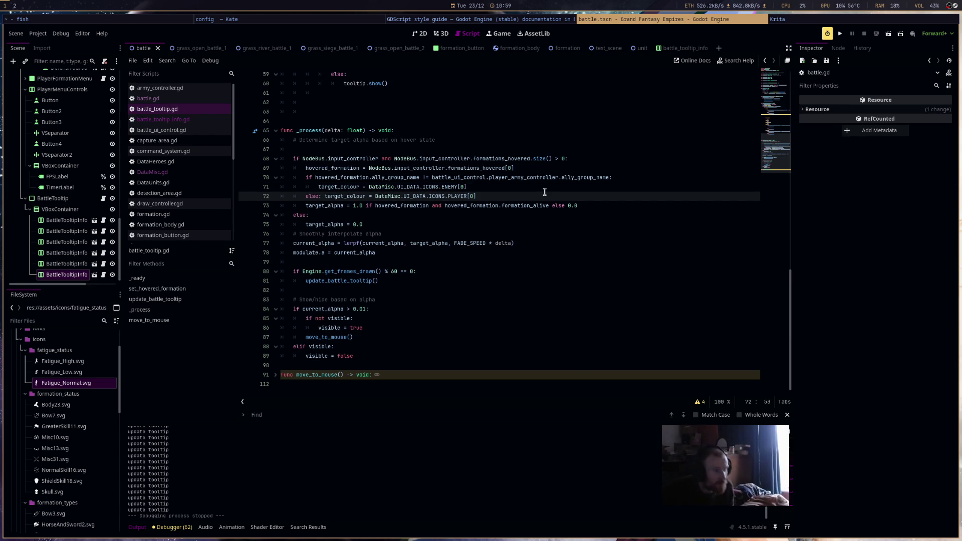
left_click(162, 173)
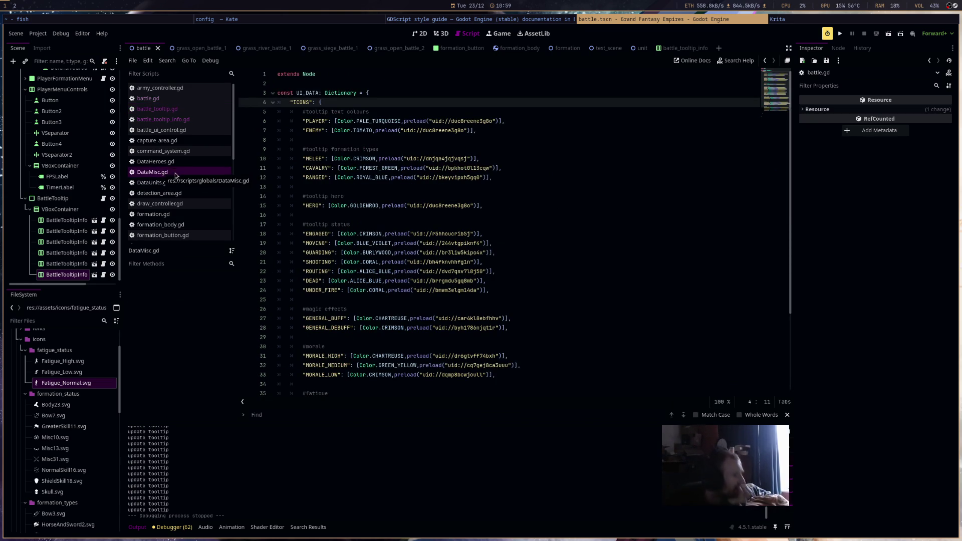
Back in battle_tooltip.gd, extend the HERO icon line with '= DataMisc' via autocomplete.
left_click(195, 112)
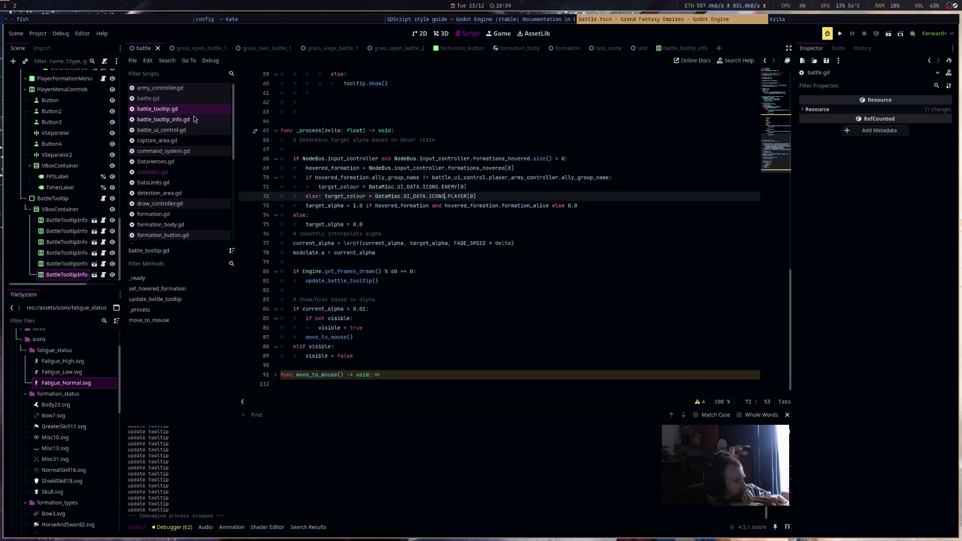
scroll(508, 267, "up", 5)
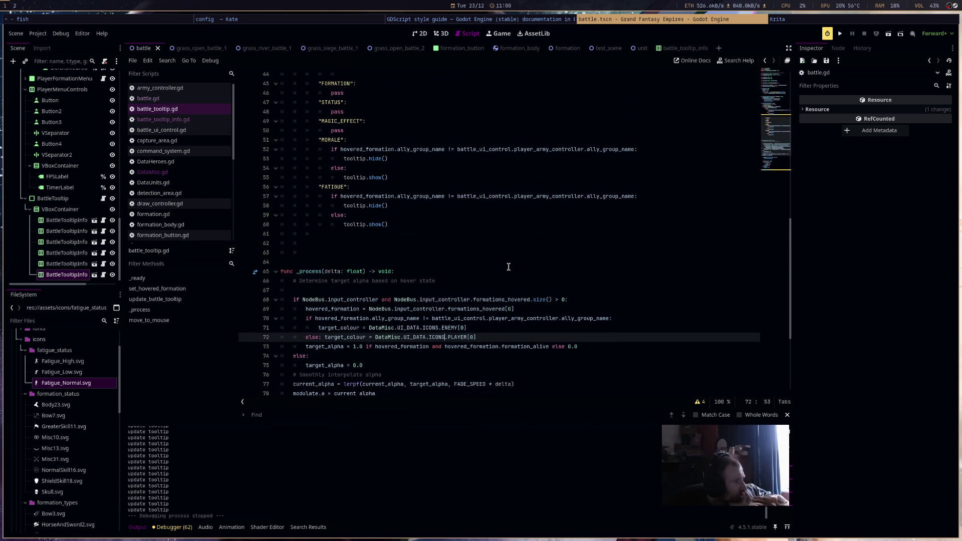
scroll(508, 267, "up", 4)
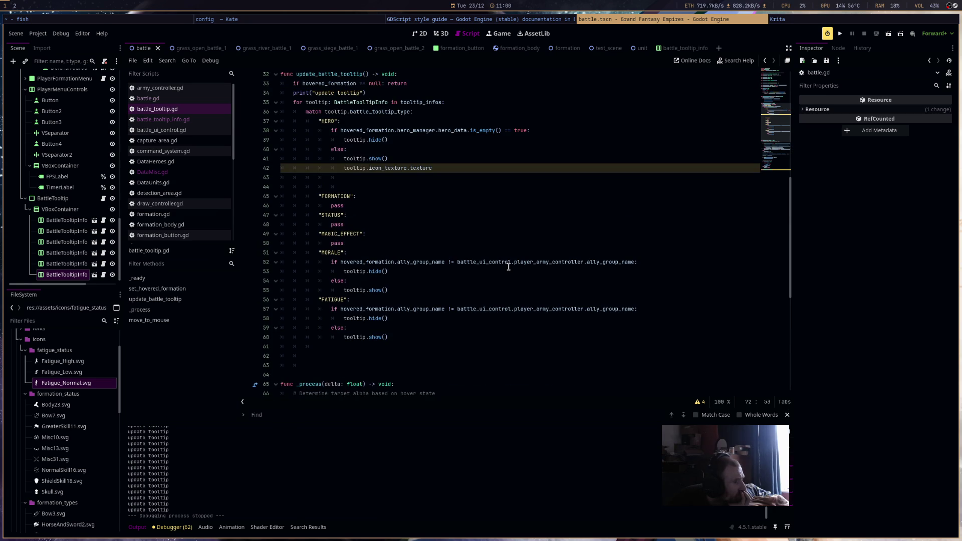
left_click(464, 170)
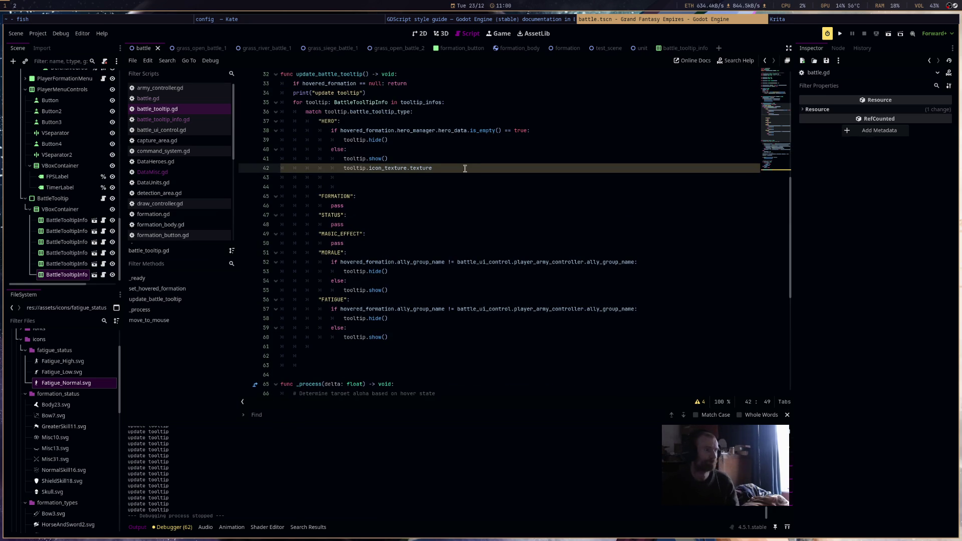
type(" = ")
type("get")
key("BackSpace")
key("BackSpace")
key("BackSpace")
type("Data.")
key("BackSpace")
type("isc")
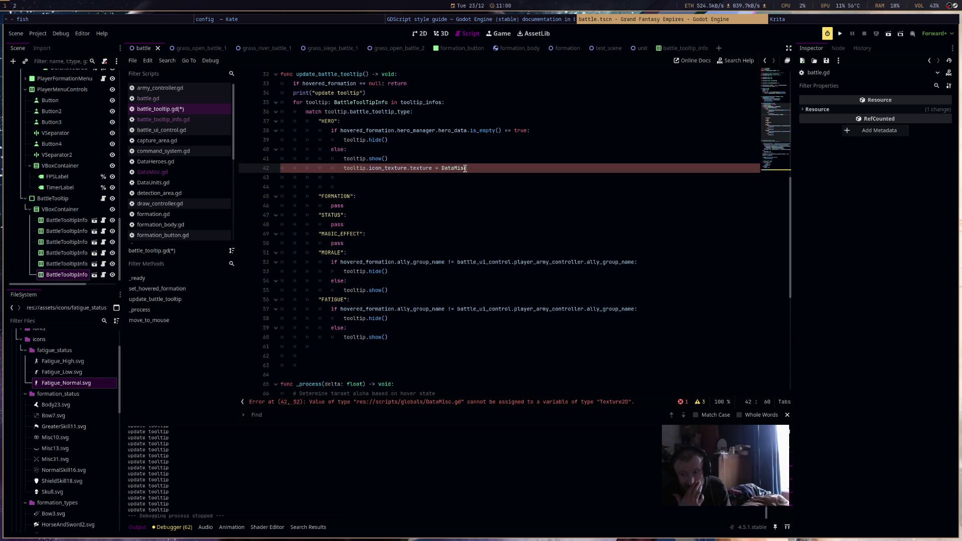
type(".U")
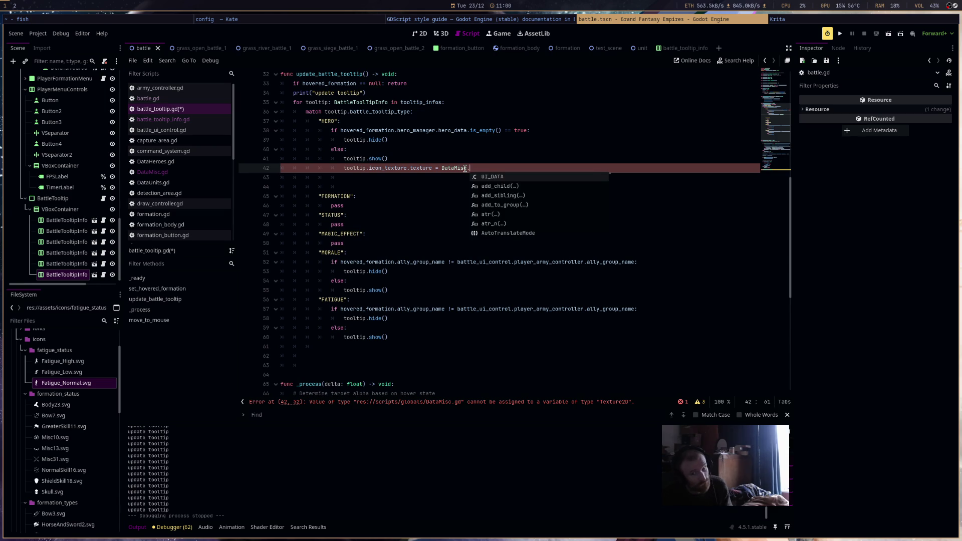
Complete the assignment as DataMisc.UI_DATA.ICONS.HERO[1] and save the script.
key("Return")
type(".")
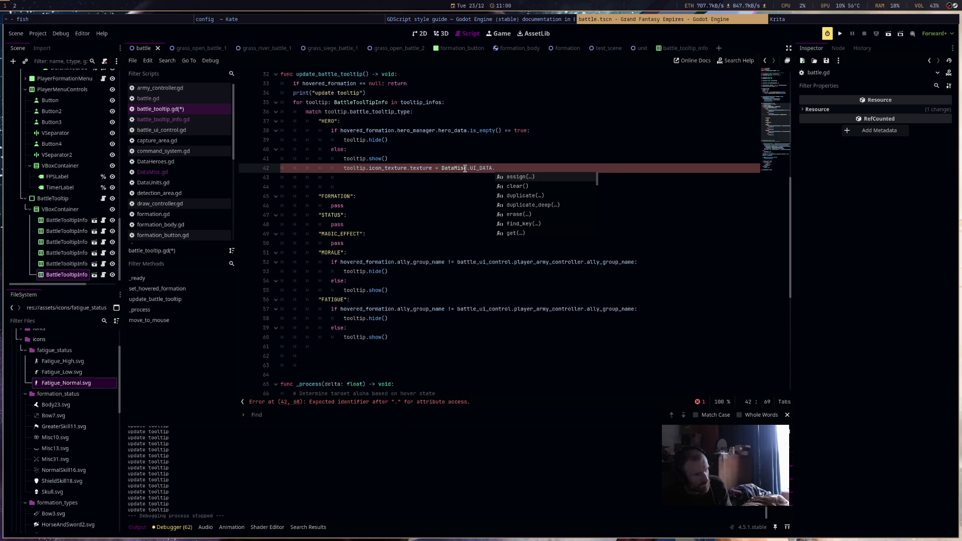
type("ICONS.")
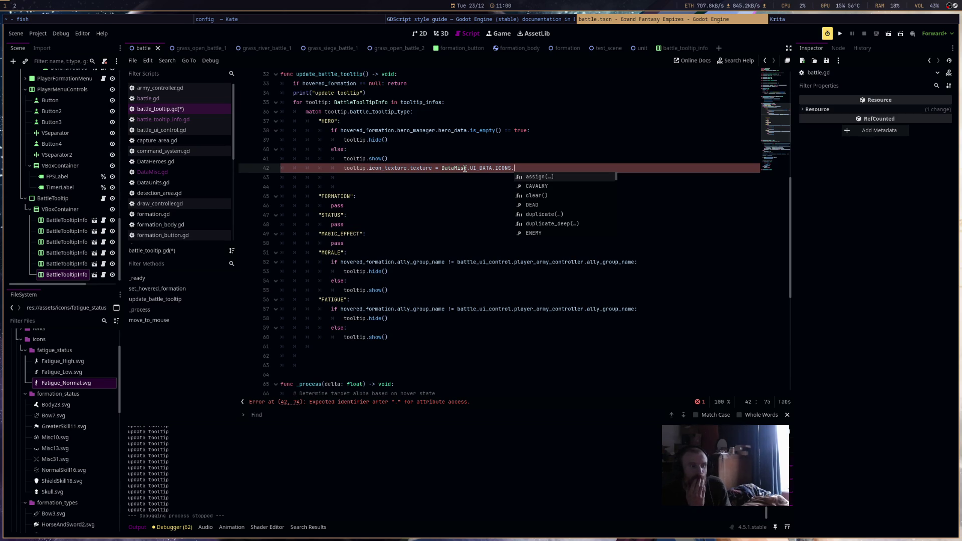
type("H")
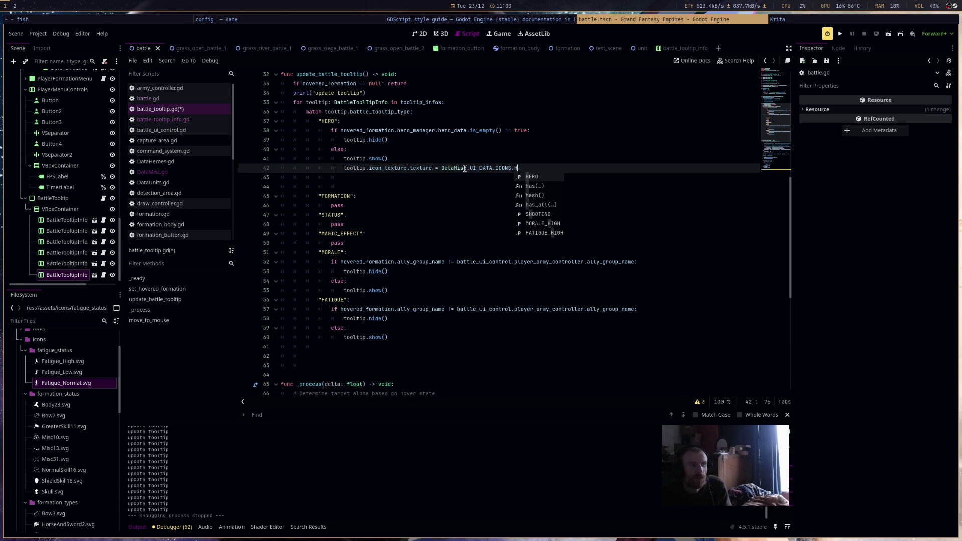
type("ERO[")
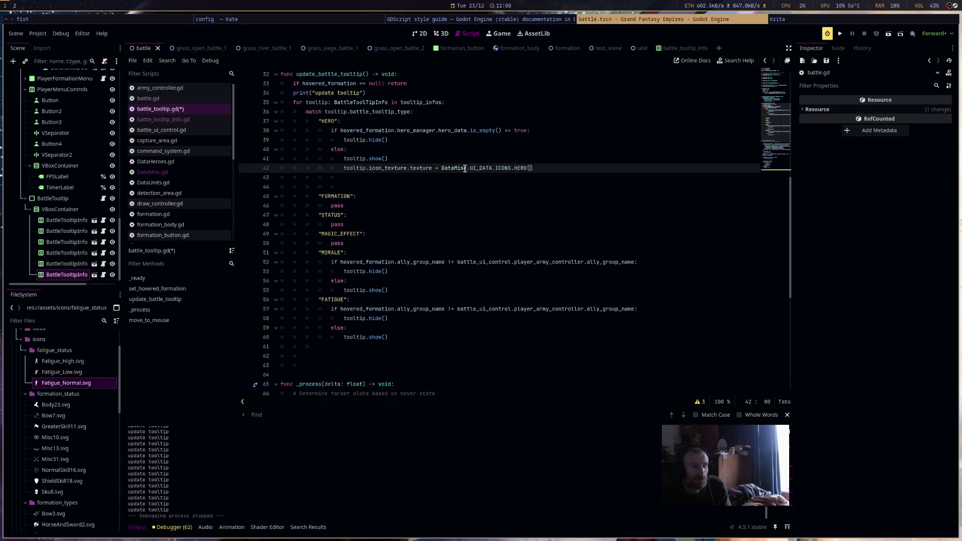
type("1")
key("Return")
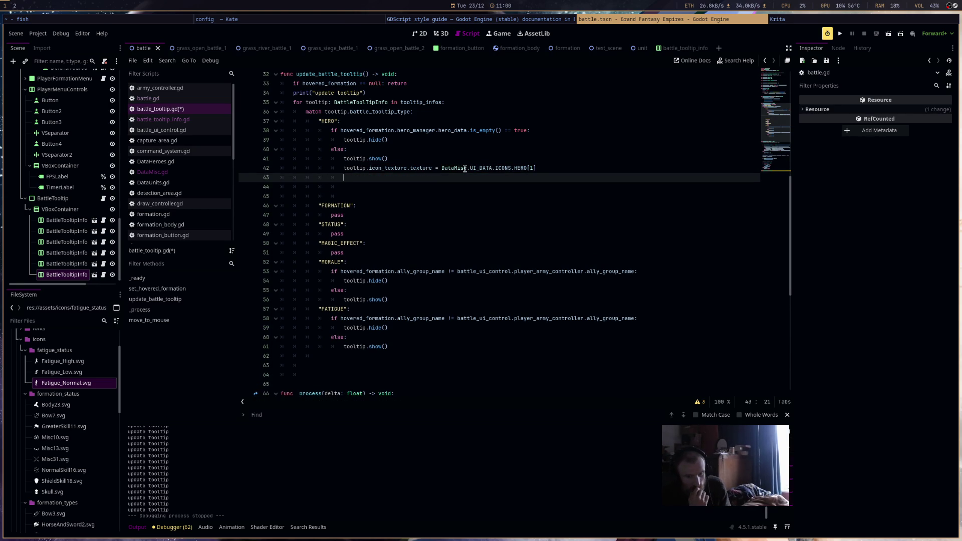
key("ctrl+s")
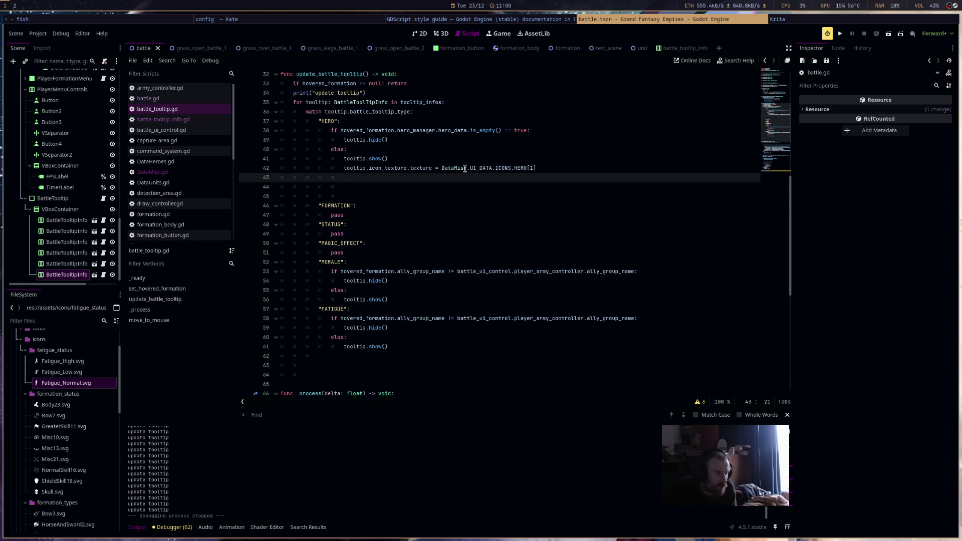
Declare 'var enemy_formation: bool' under the null check, assigned the ally-group comparison from the MORALE check.
left_click(418, 84)
key("Return")
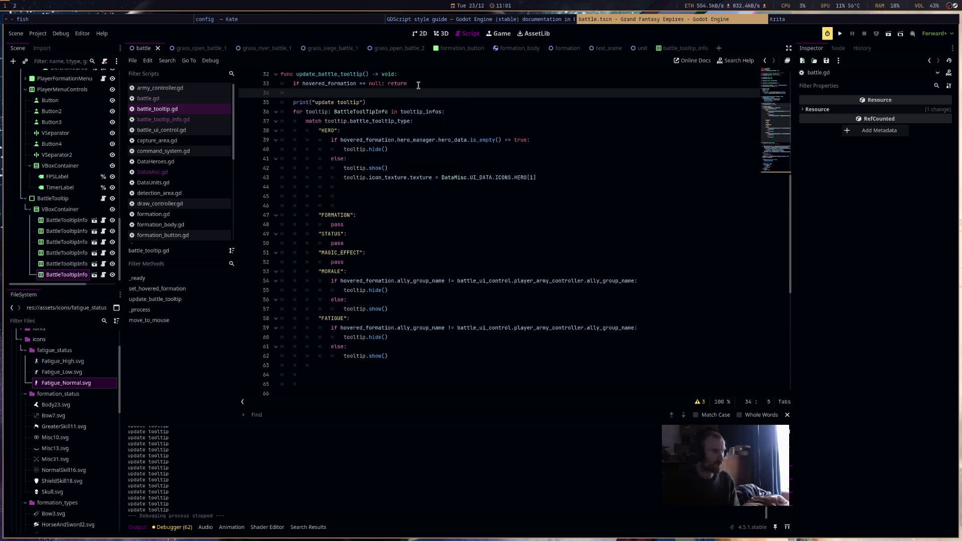
type("var enemy_formation: bool =")
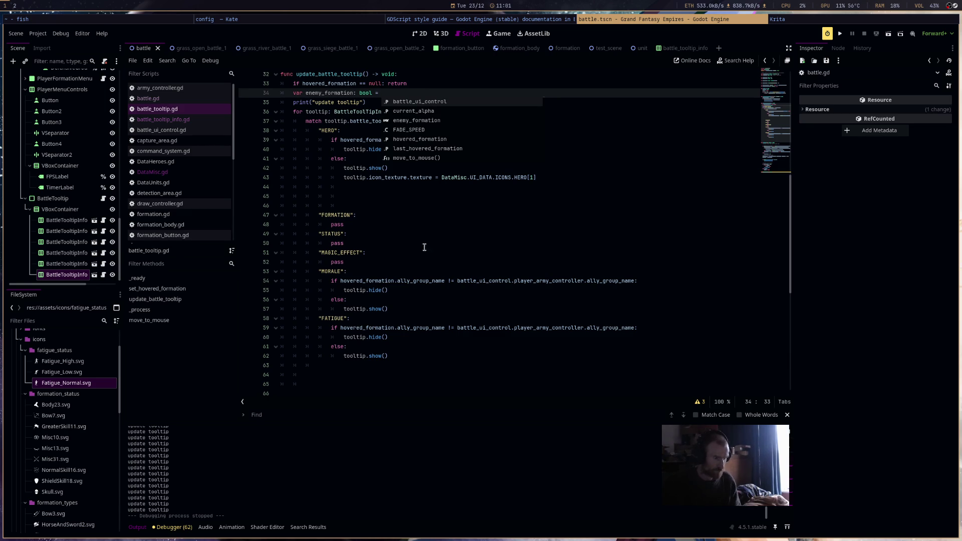
left_click_drag(340, 281, 645, 281)
key("ctrl+c")
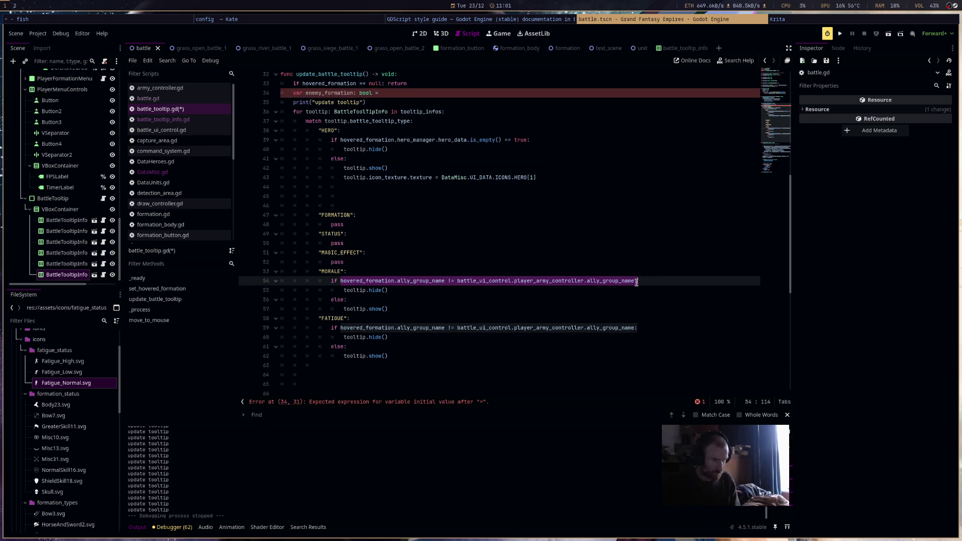
key("shift+Left")
key("ctrl+v")
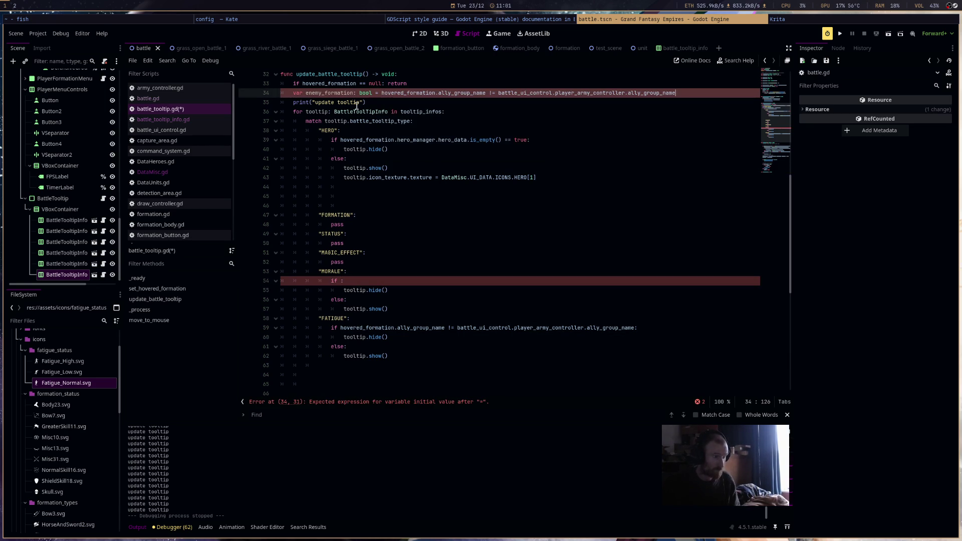
Use enemy_formation as the condition for both the MORALE and FATIGUE visibility checks.
double_click(331, 92)
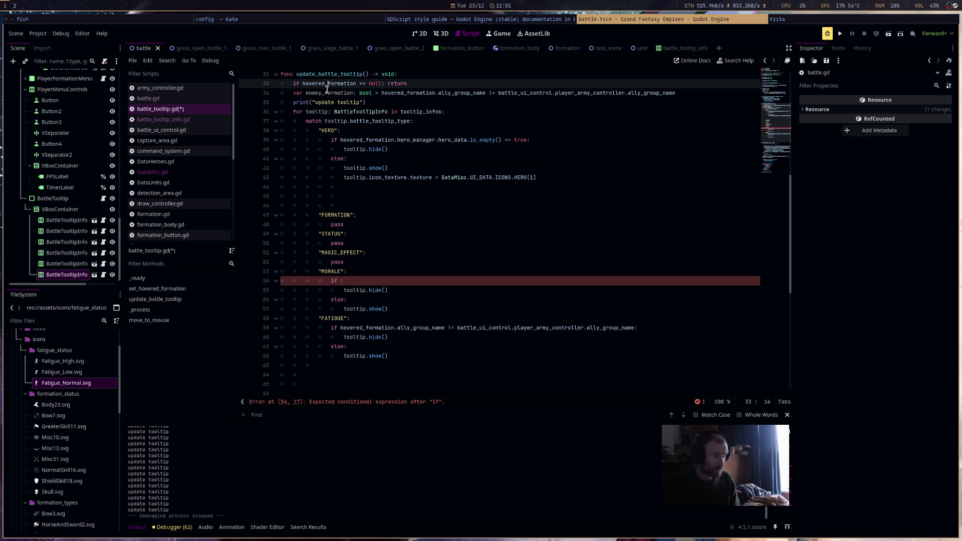
left_click(342, 281)
type("enemy_formation")
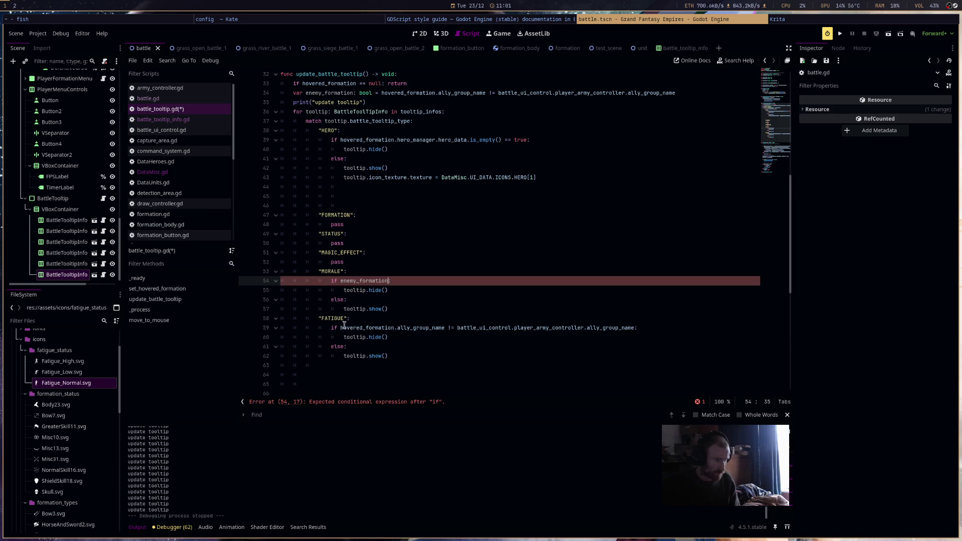
left_click(339, 329)
left_click(638, 328, "shift")
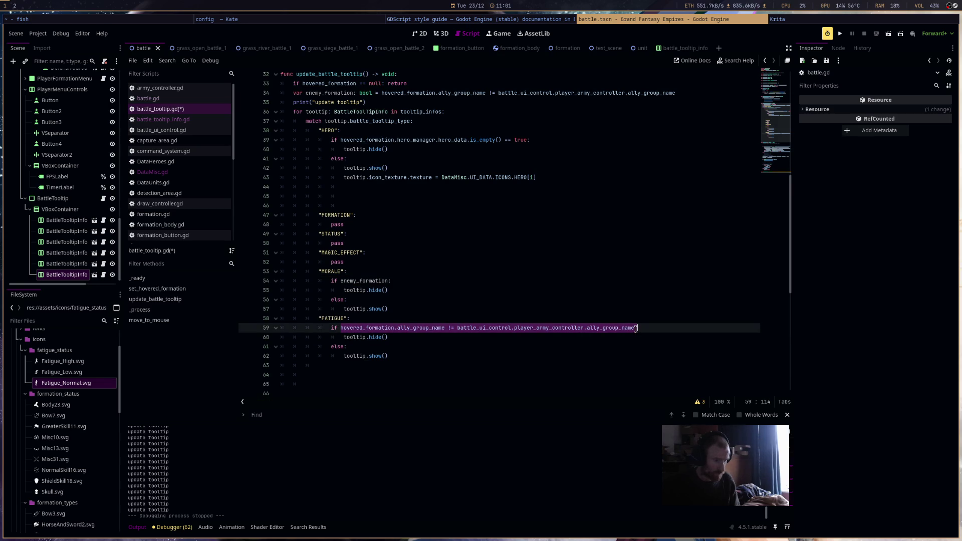
type("enemy_formation")
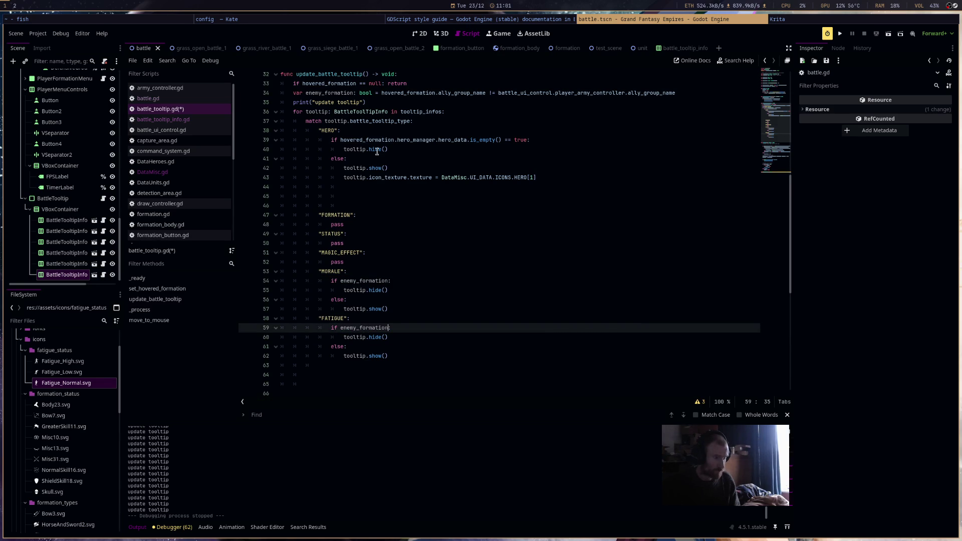
left_click(516, 125)
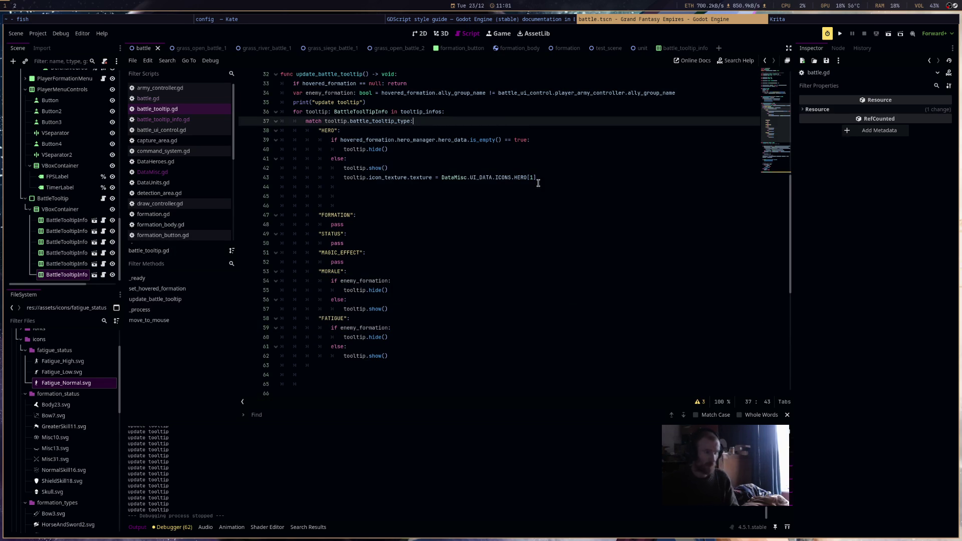
Save battle_tooltip.gd and add a blank line after the enemy_formation declaration.
left_click(434, 187)
key("ctrl+s")
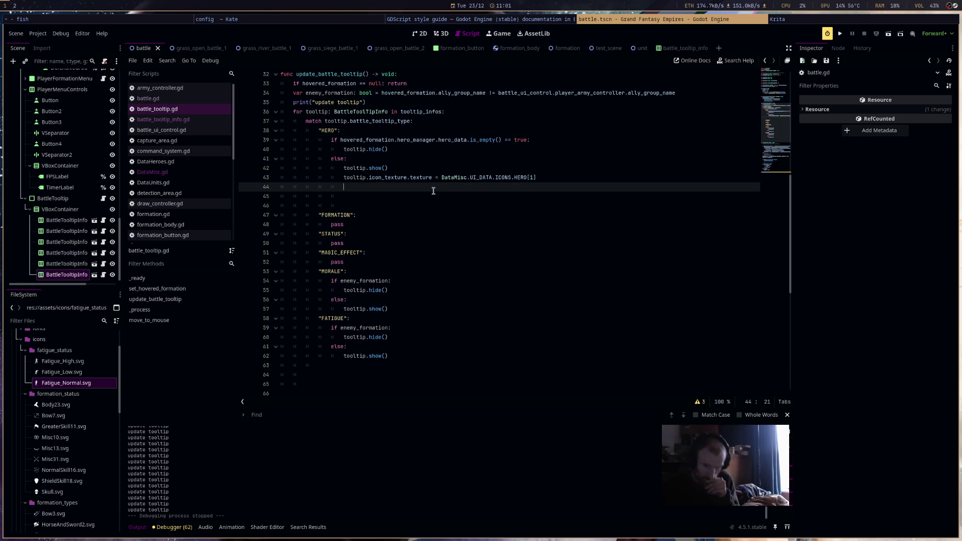
left_click(703, 92)
key("Return")
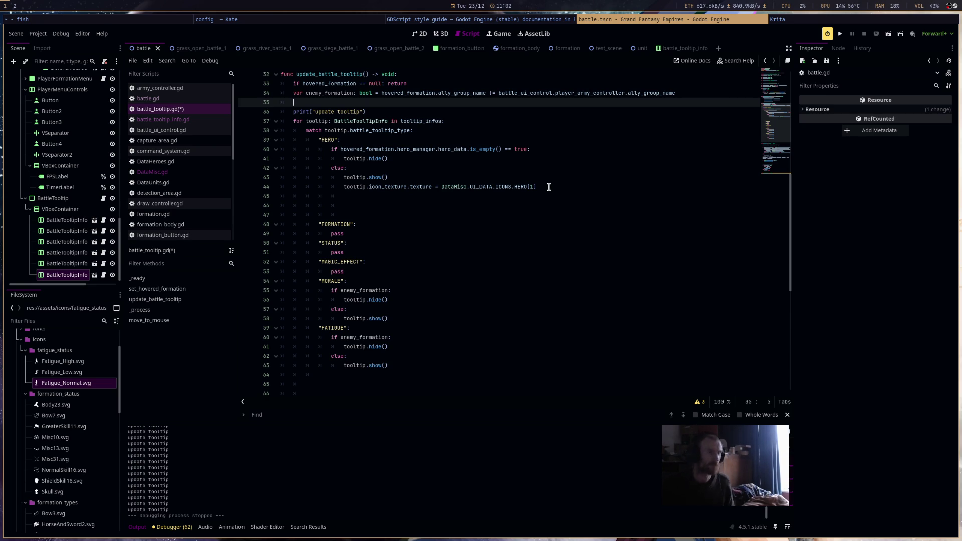
Start a tooltip.icon_texture.modulate assignment on a new line below the HERO icon line.
left_click(548, 187)
key("Return")
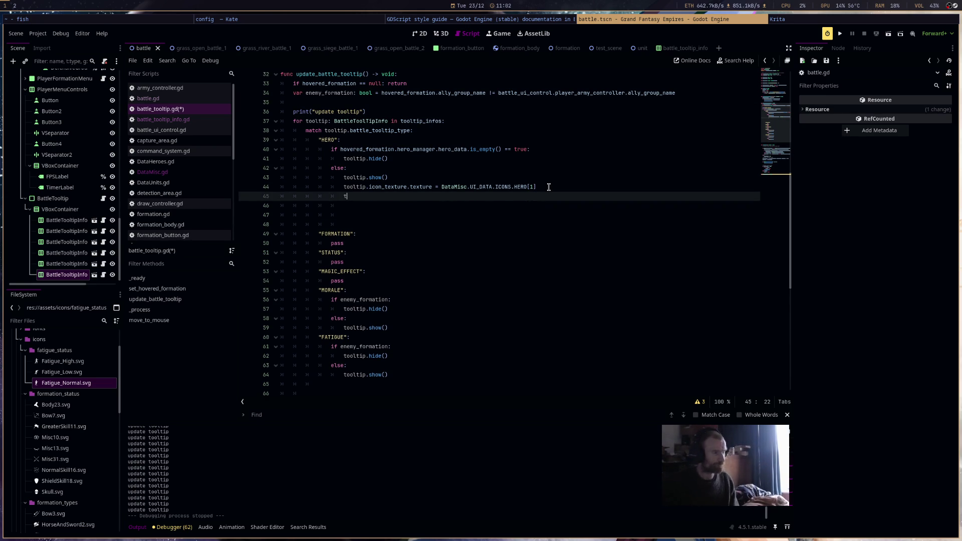
type("too")
key("Down")
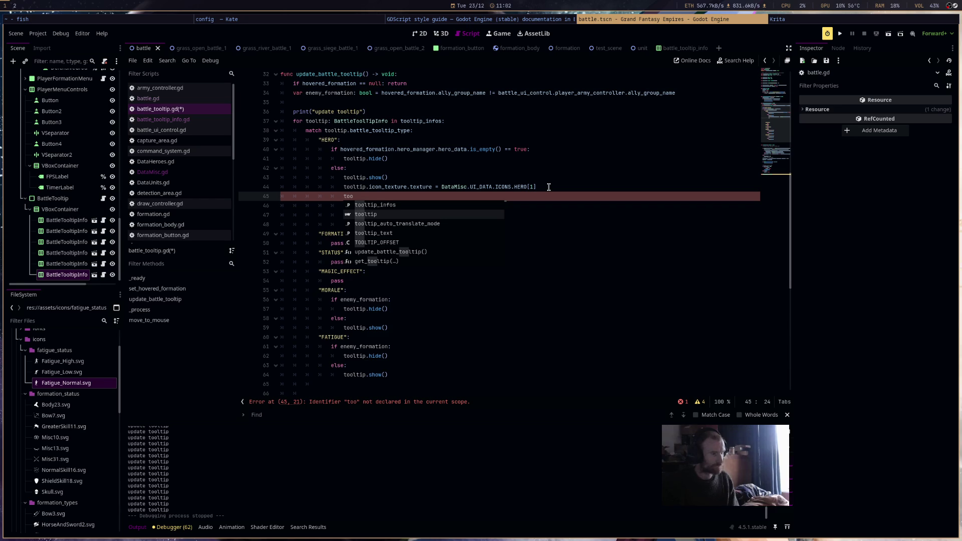
key("Return")
type(".ic")
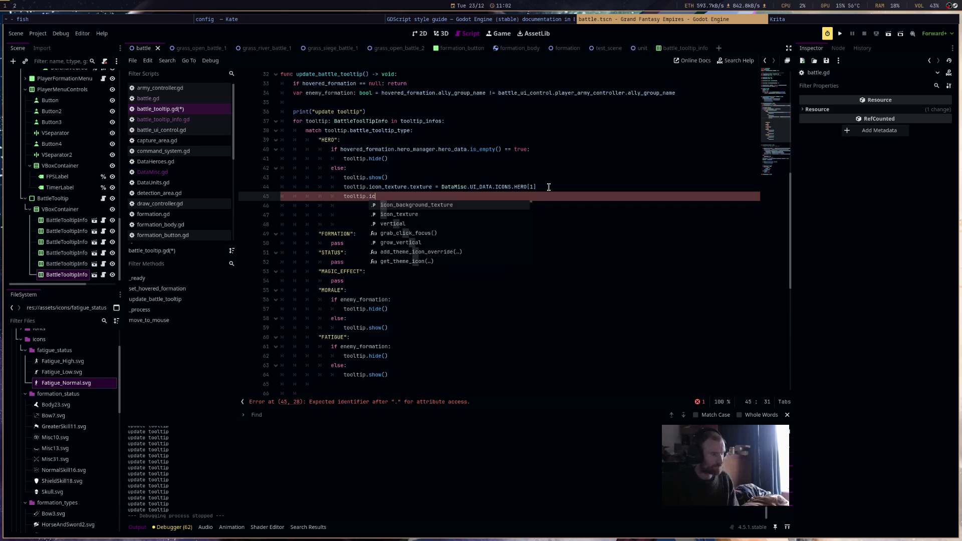
key("Down")
key("Return")
type(".")
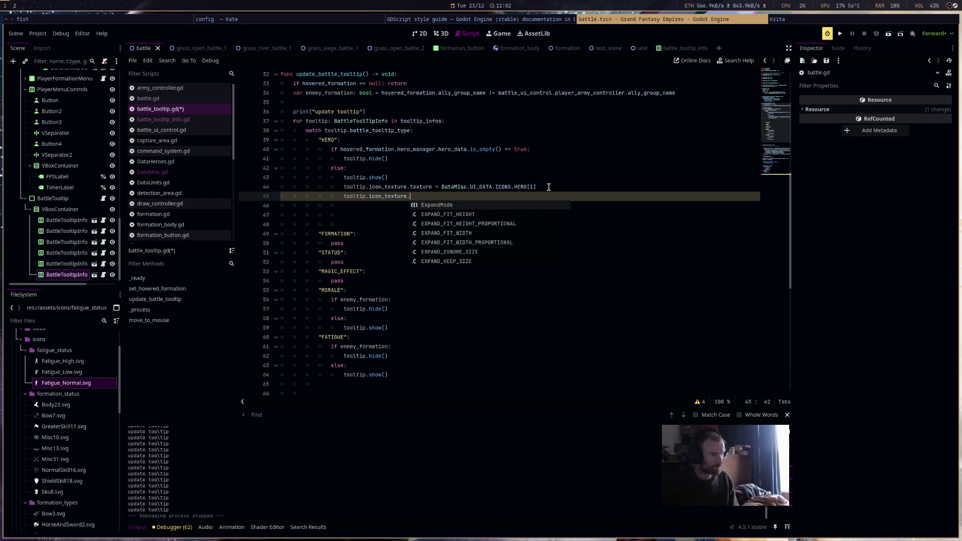
type("modulate =")
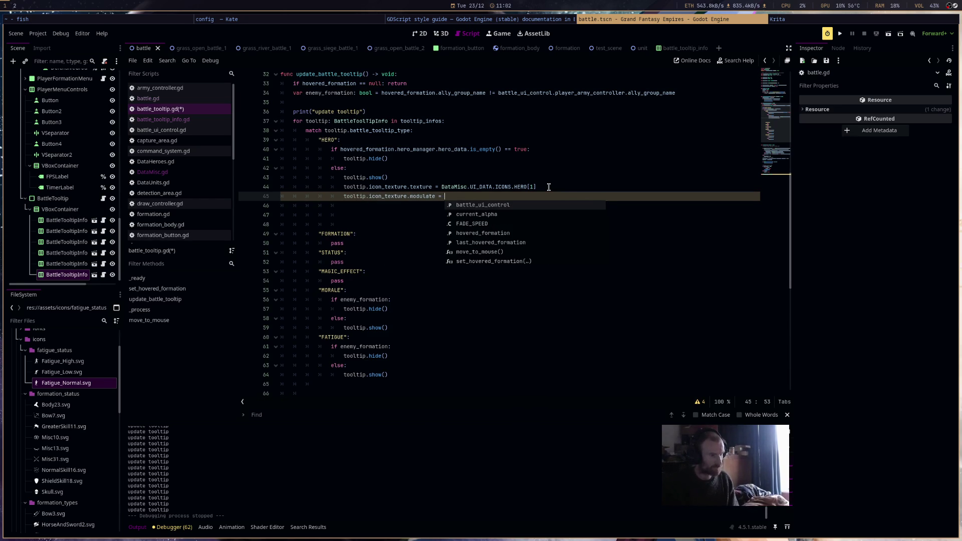
Set the HERO icon's modulate value to target_colour and save battle_tooltip.gd.
left_click_drag(537, 187, 439, 188)
middle_click(535, 197)
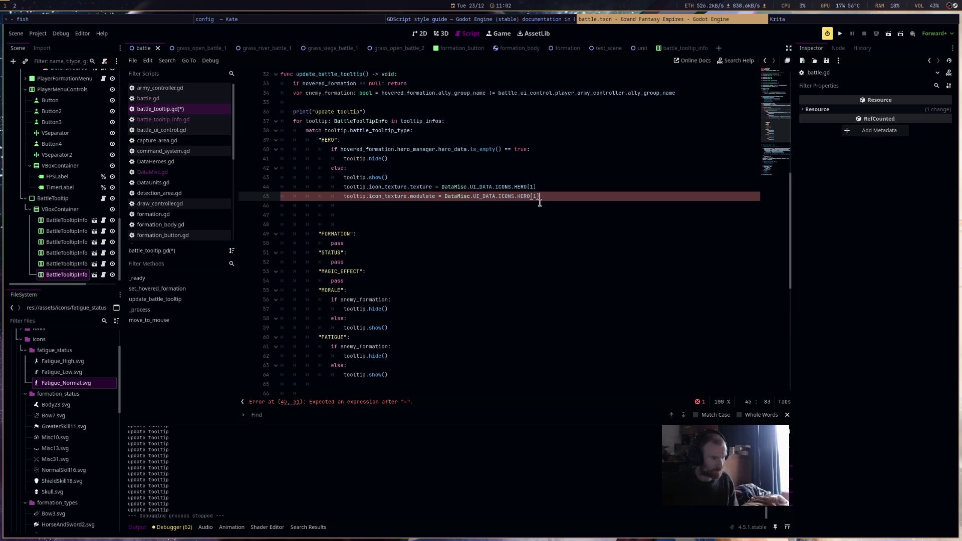
type("0")
left_click(578, 197)
key("Return")
key("ctrl+s")
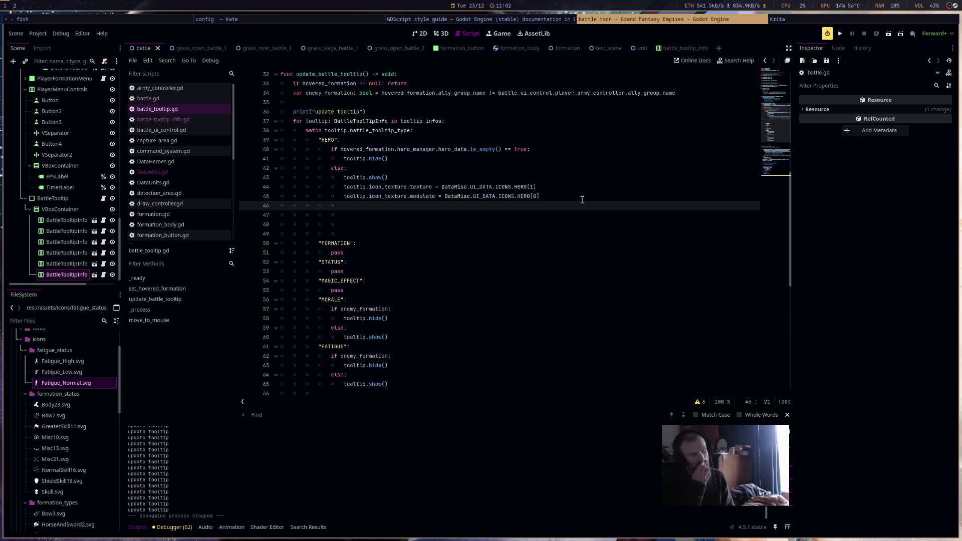
left_click_drag(561, 197, 445, 201)
type("tar")
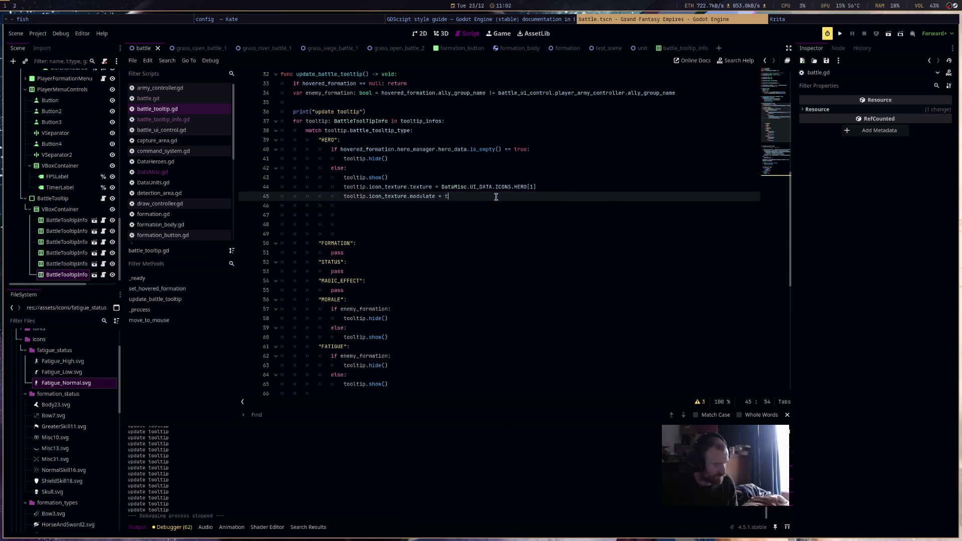
left_click(496, 214)
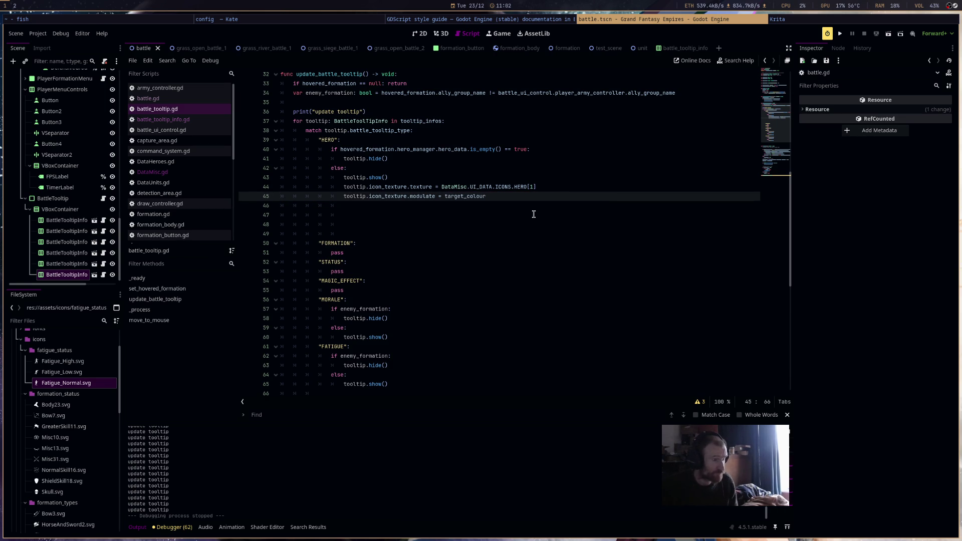
Run the game, pan toward the blue army to check the tooltip, then stop the run.
left_click(840, 34)
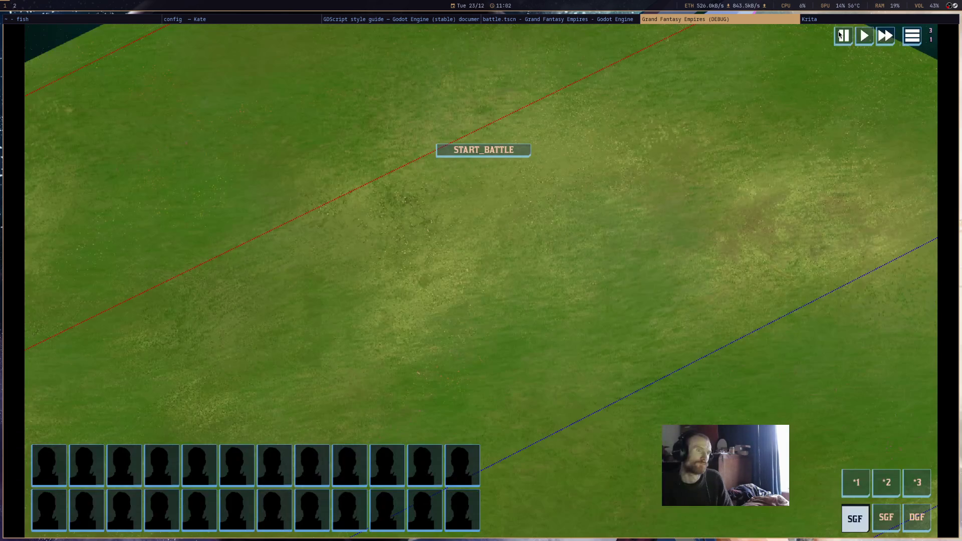
mouse_move(146, 76)
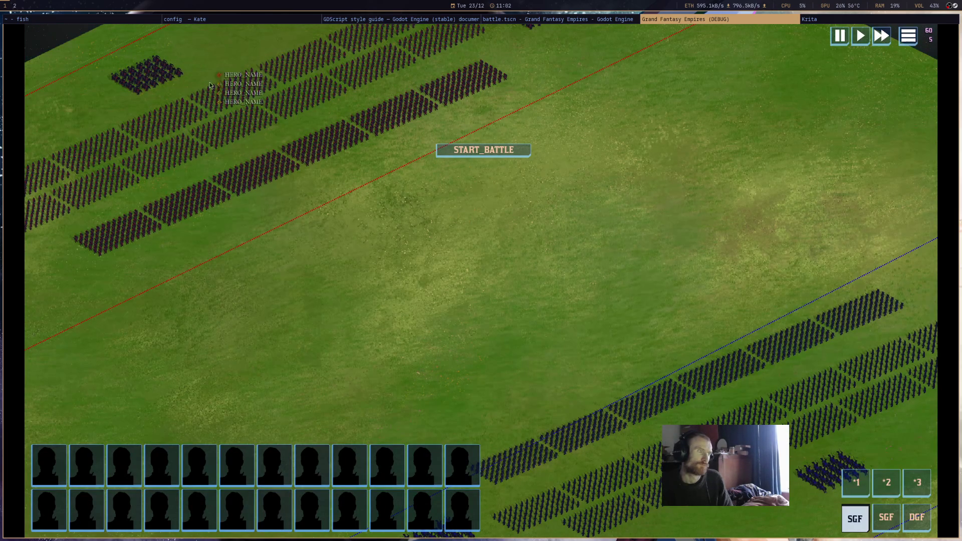
key("s")
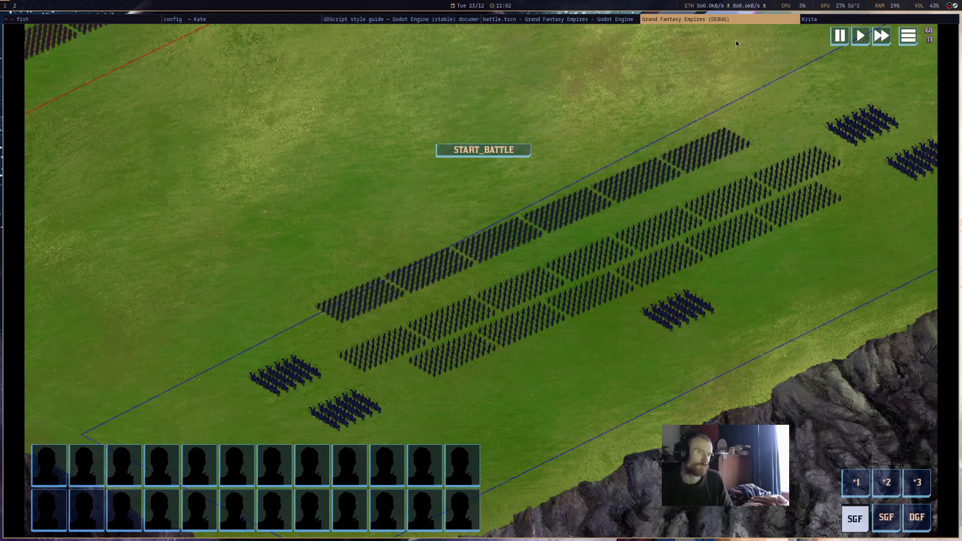
key("F8")
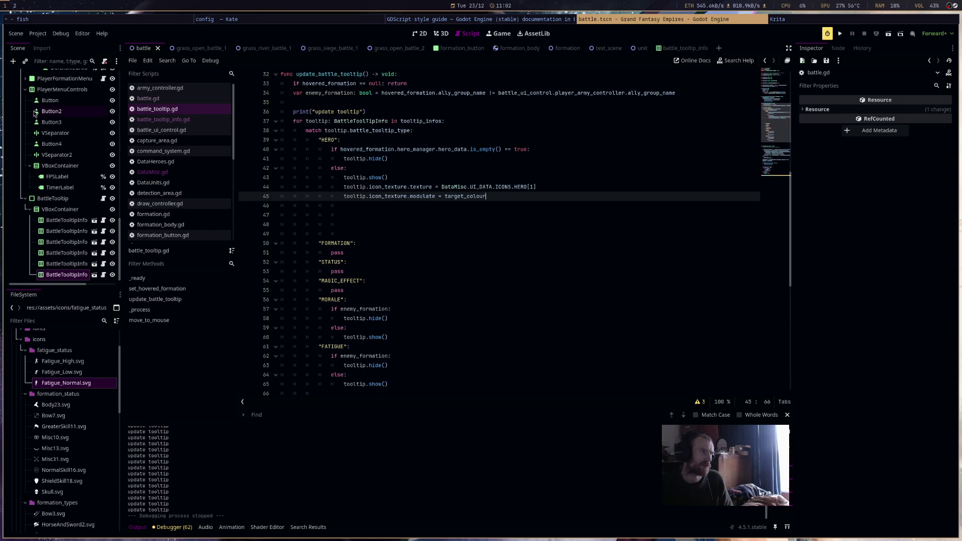
Reset IconTexture's Self Modulate in battle_tooltip_info.tscn from orange to white, save, and run the game.
left_click(65, 220)
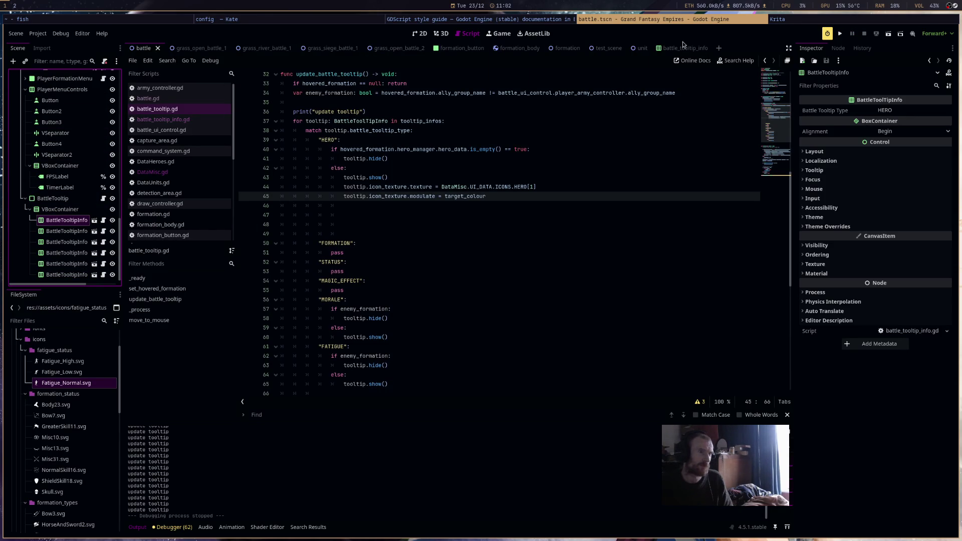
left_click(94, 220)
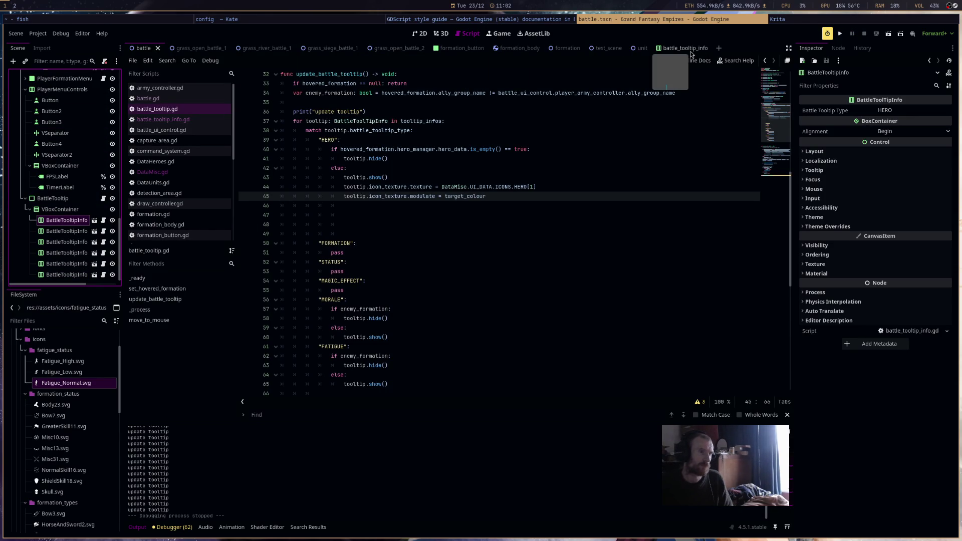
left_click(59, 90)
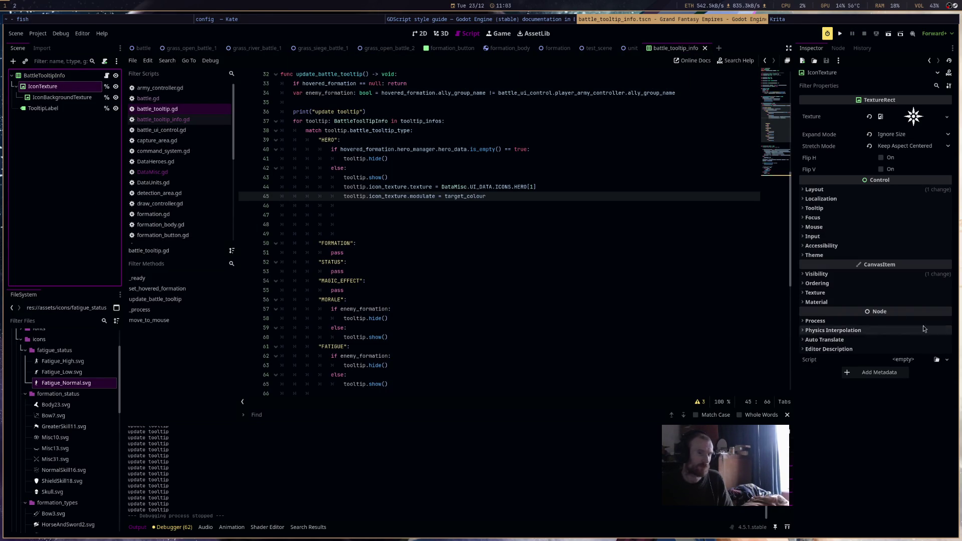
left_click(903, 276)
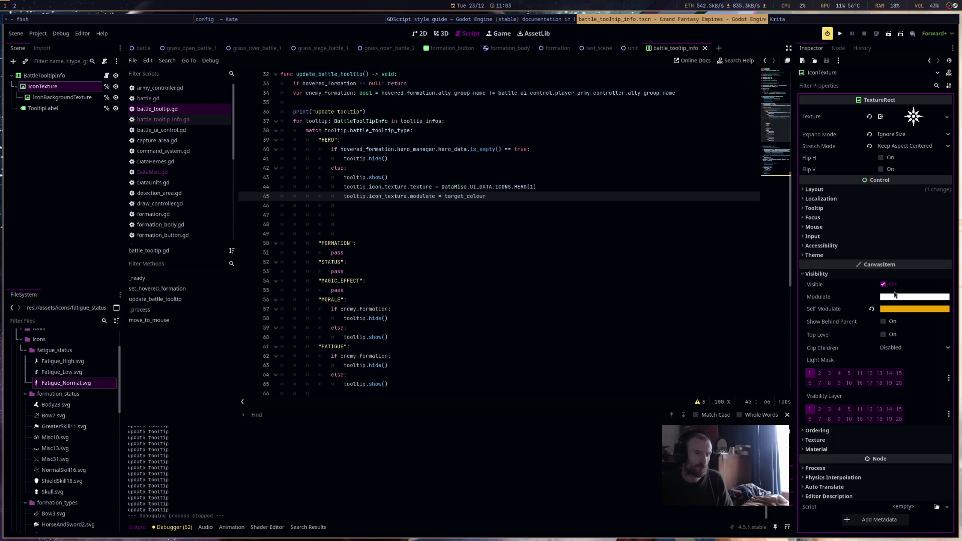
left_click(871, 309)
left_click(726, 280)
key("ctrl+s")
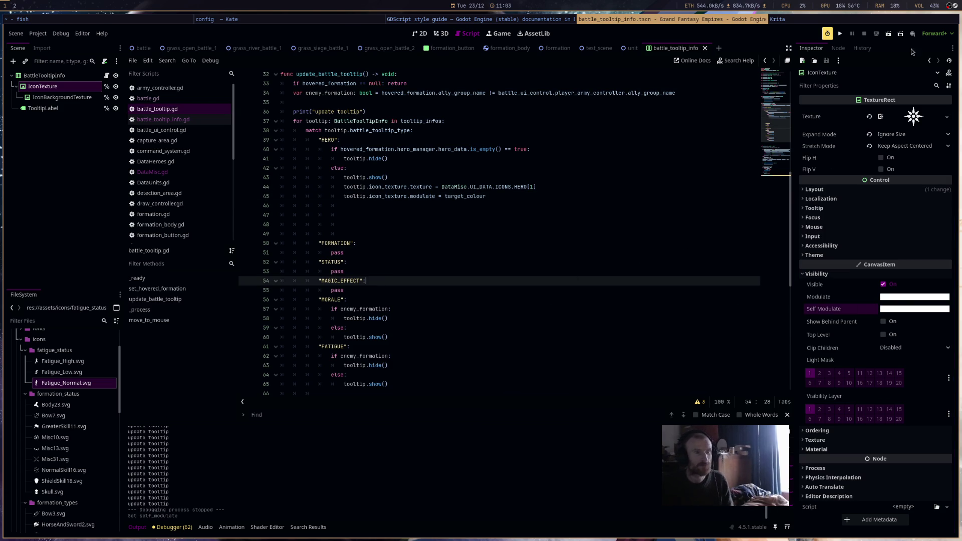
left_click(840, 34)
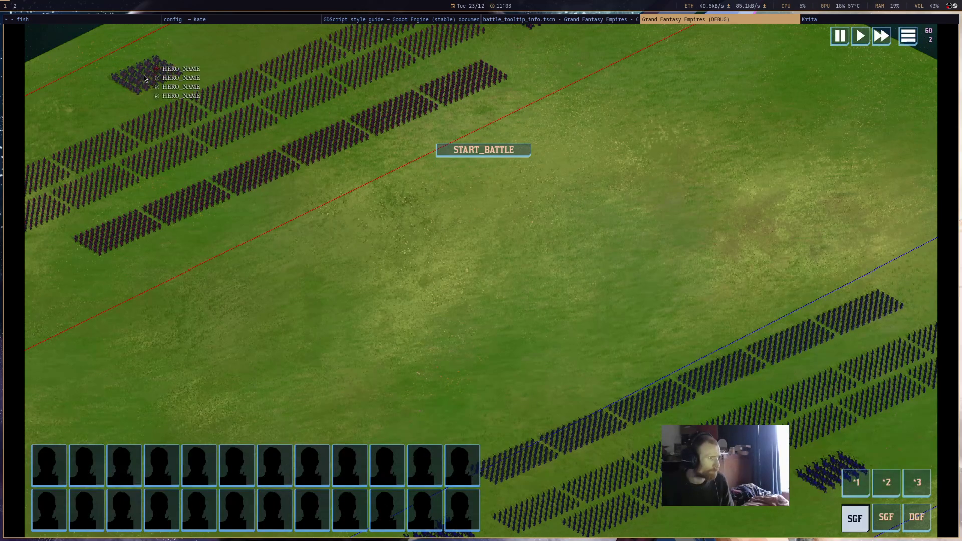
Pan to the blue armies, hover one to view the HERO_NAME tooltip, then close the game.
key("s+d")
mouse_move(685, 395)
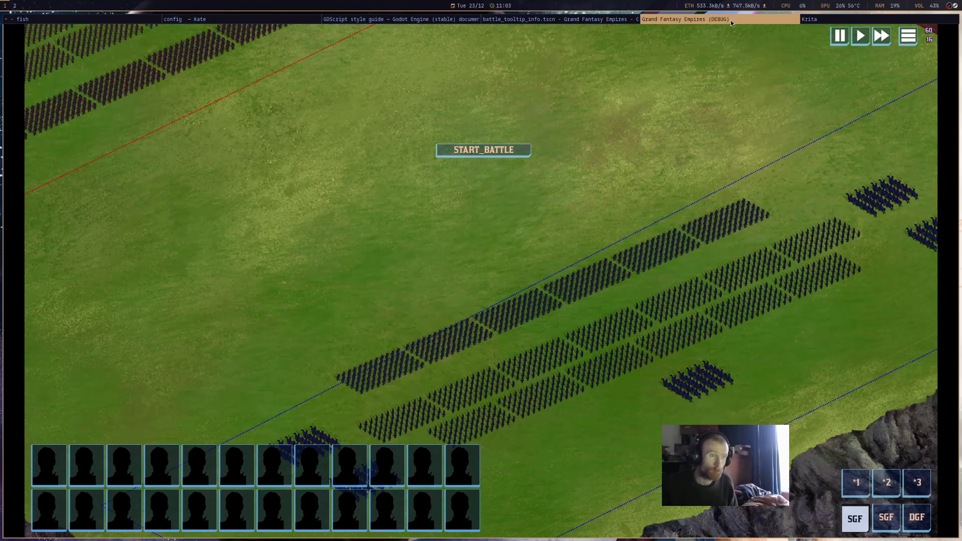
key("alt+F4")
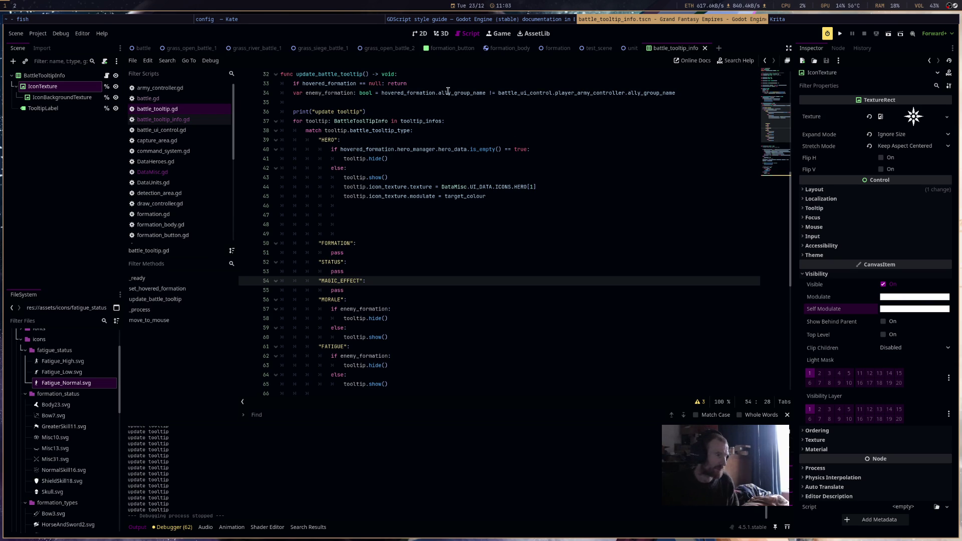
Add the line tooltip.tooltip_label.modulate = target_colour inside the tooltip loop, before the match.
left_click(417, 103)
left_click(473, 121)
key("Return")
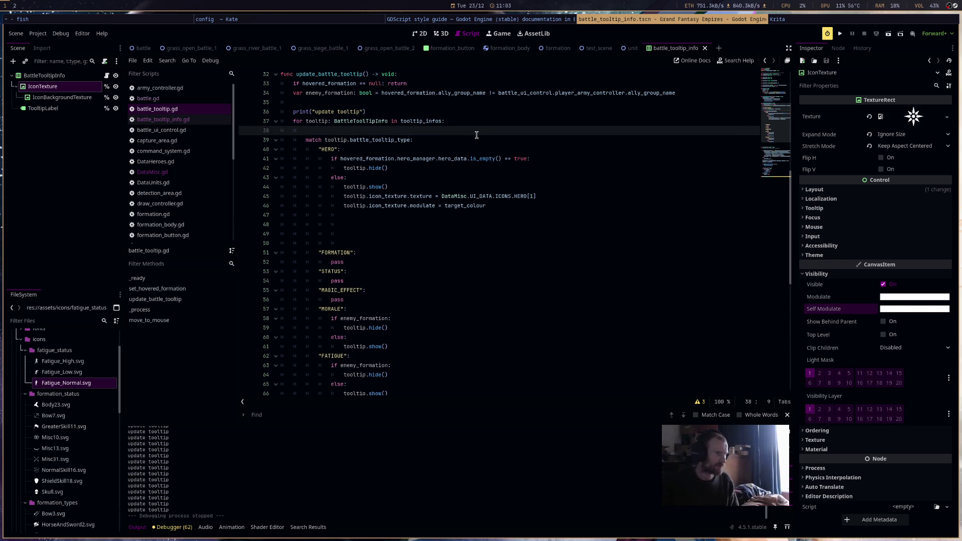
type("tooltip.")
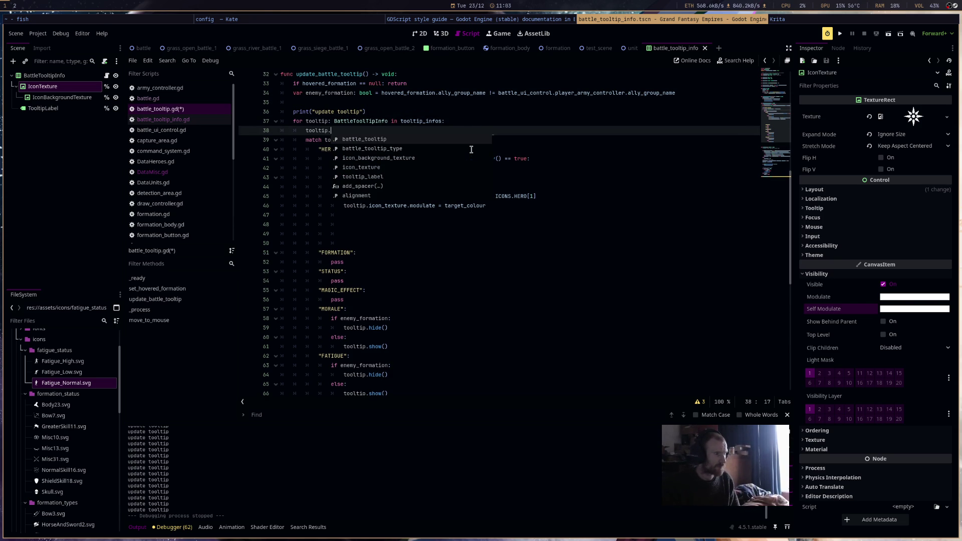
type("label")
key("Return")
type(".modul")
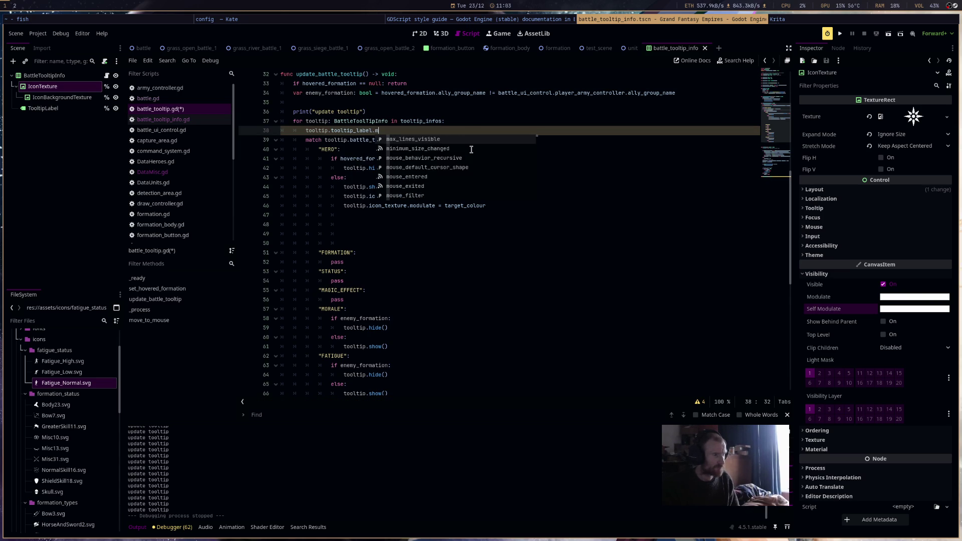
key("Return")
type("= tar")
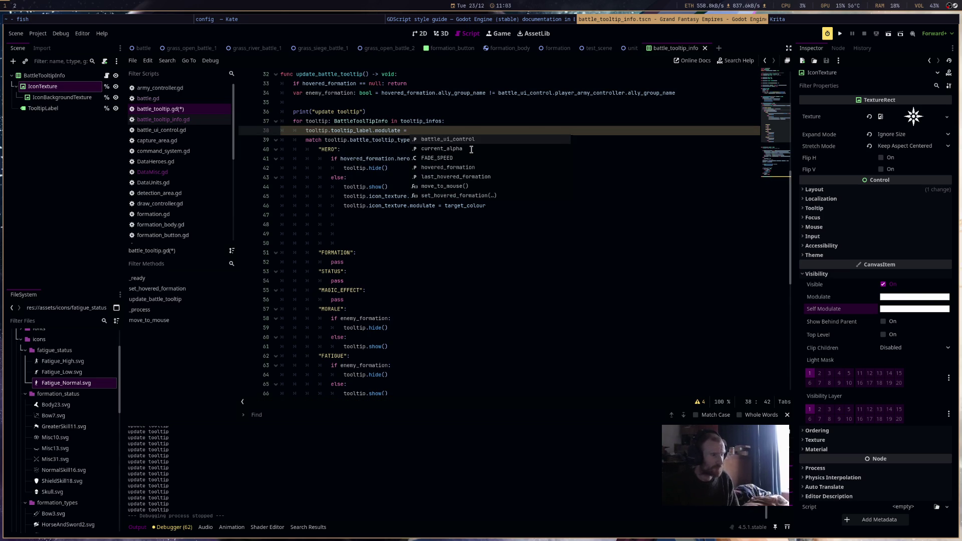
double_click(471, 150)
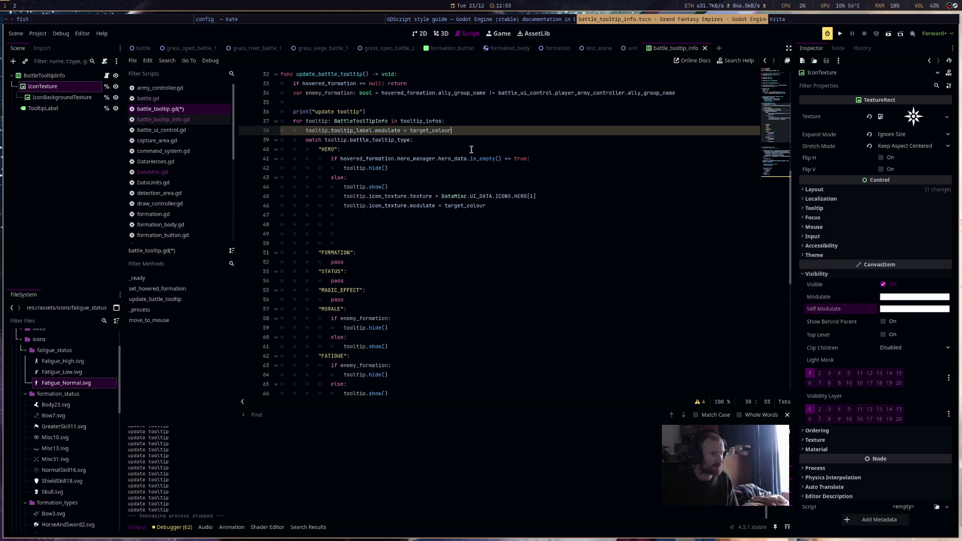
left_click(506, 121)
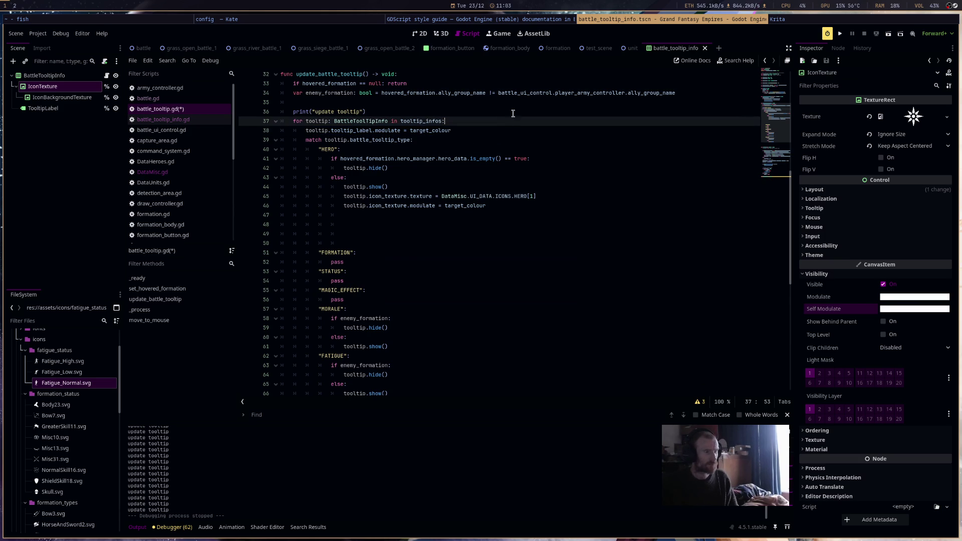
Run the game to check the tinted labels, close it, and go to empty HERO line 47.
left_click(835, 30)
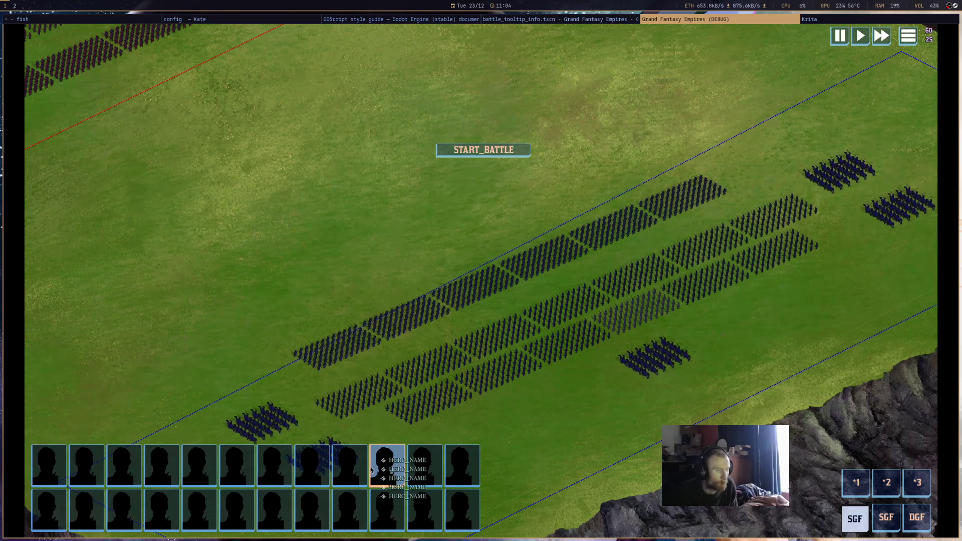
left_click(573, 19)
left_click(443, 259)
left_click(502, 270)
scroll(502, 270, "up", 2)
left_click(498, 269)
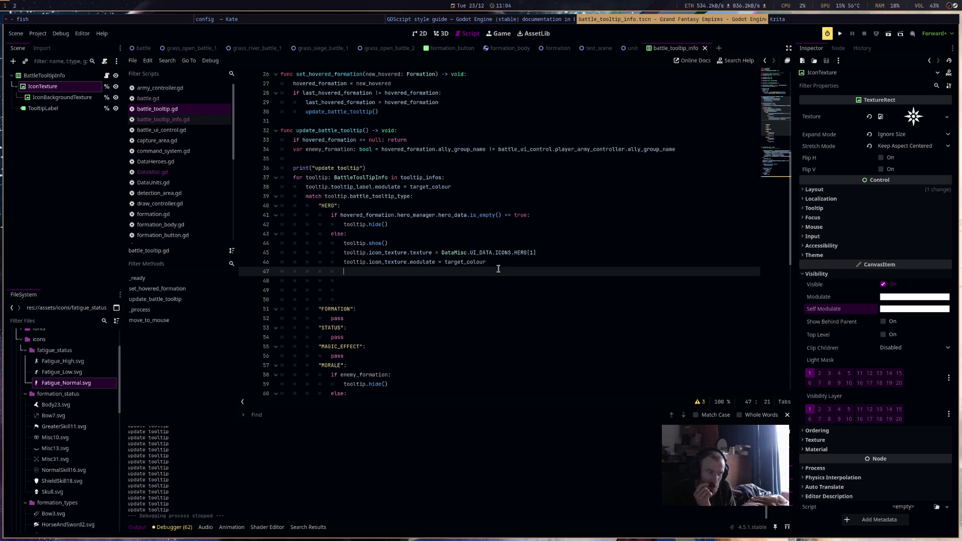
Begin a tooltip.tooltip_label.text assignment on the HERO line with a DataMisc.UI placeholder.
type("tool")
key("Down")
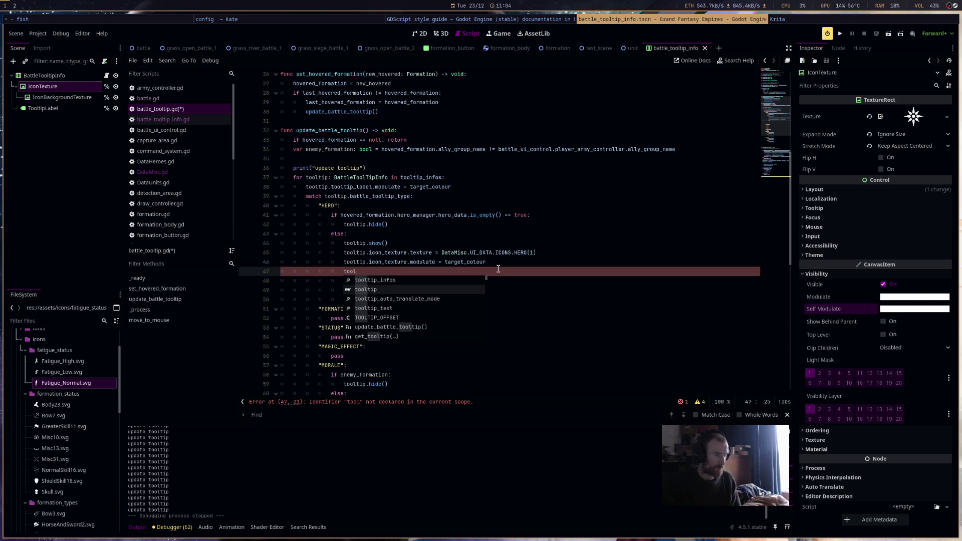
key("Return")
type(".tool")
key("Return")
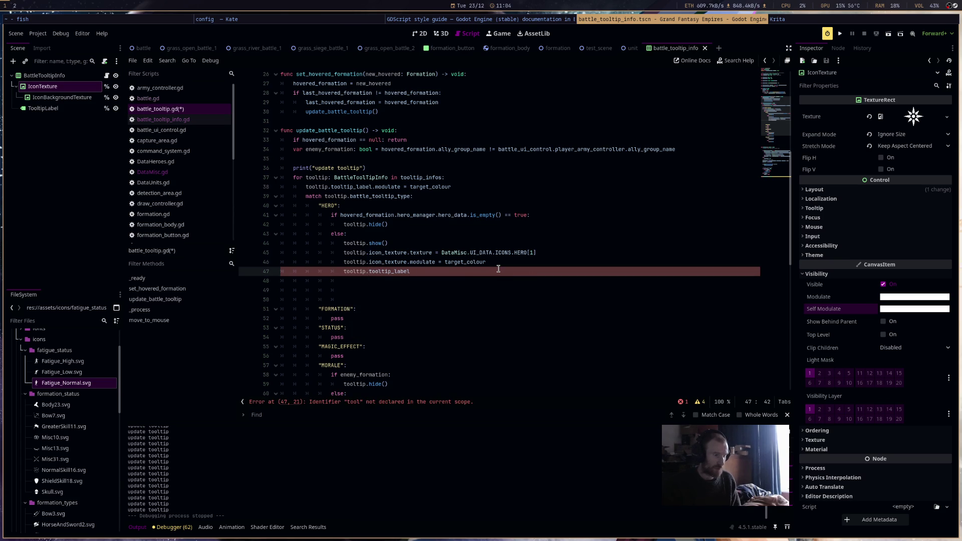
type(".text = Data")
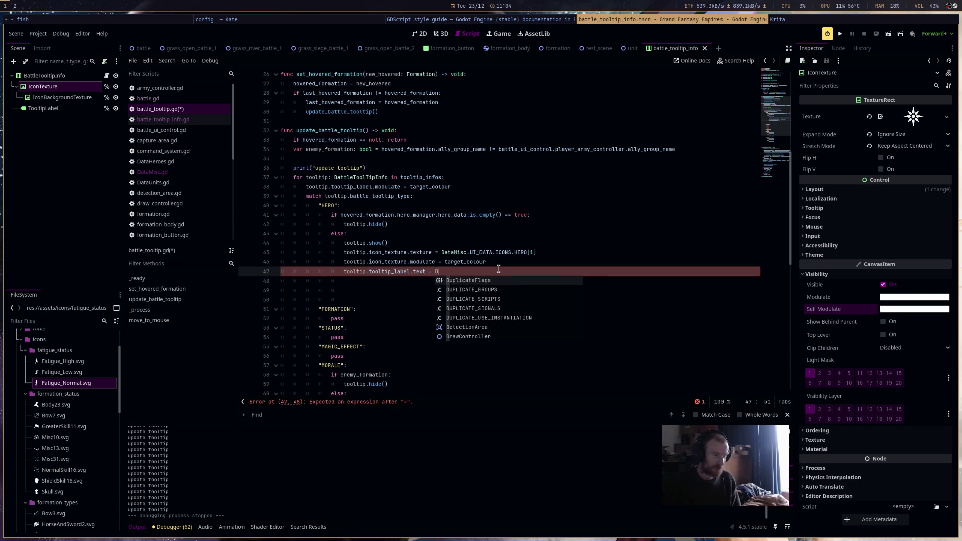
type("MIS")
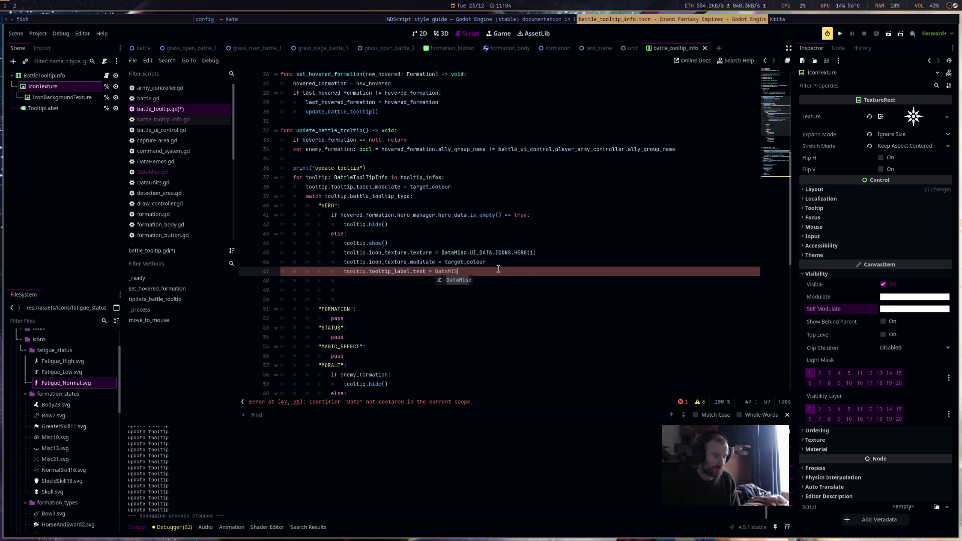
key("Return")
type(".UI")
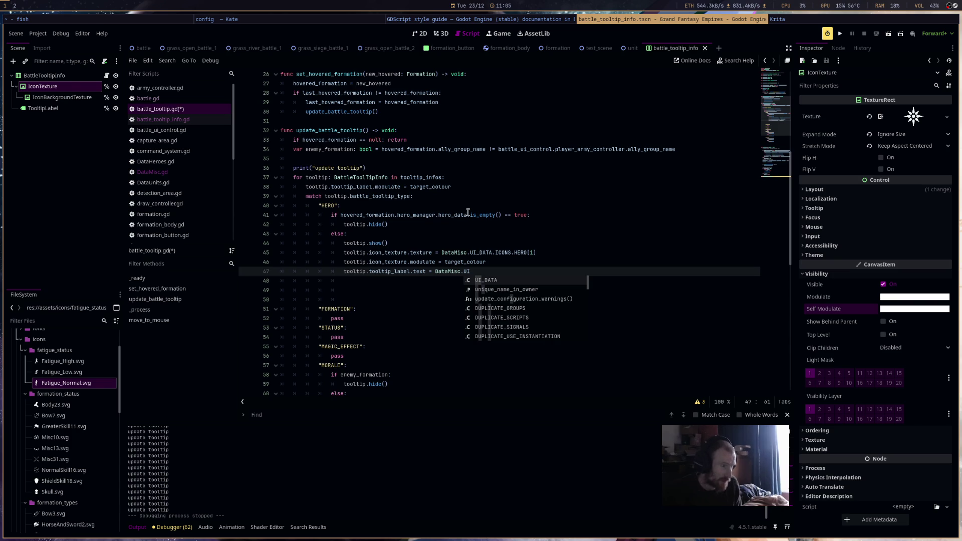
Replace the placeholder with hovered_formation.hero_manager.hero_data.key copied from line 41, and save.
left_click(434, 215)
left_click_drag(353, 213, 340, 216)
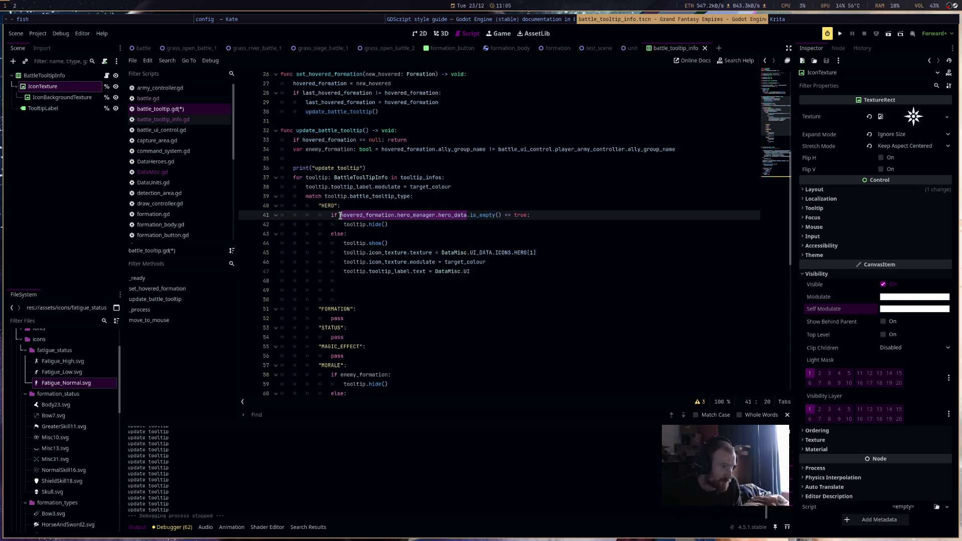
double_click(436, 271)
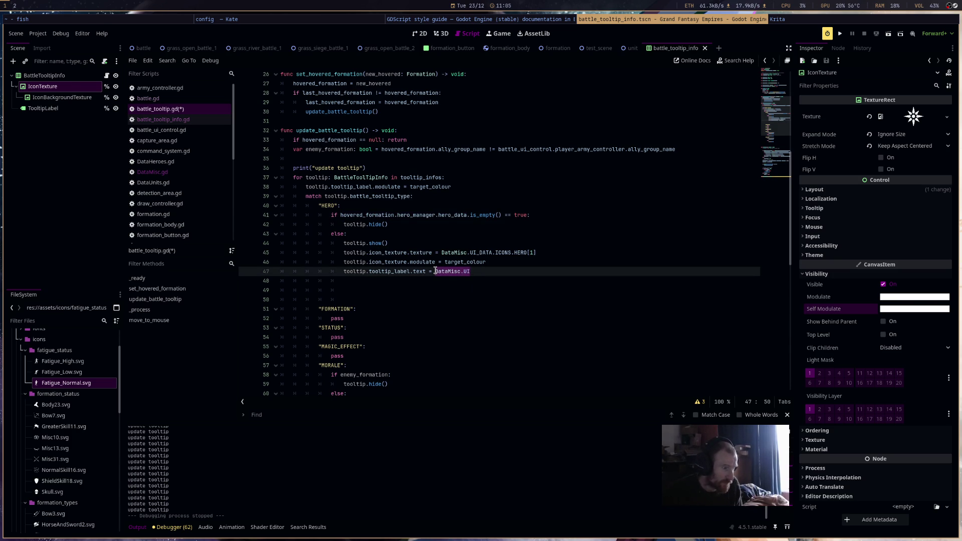
type("hovered_formation.hero_manager.hero_data")
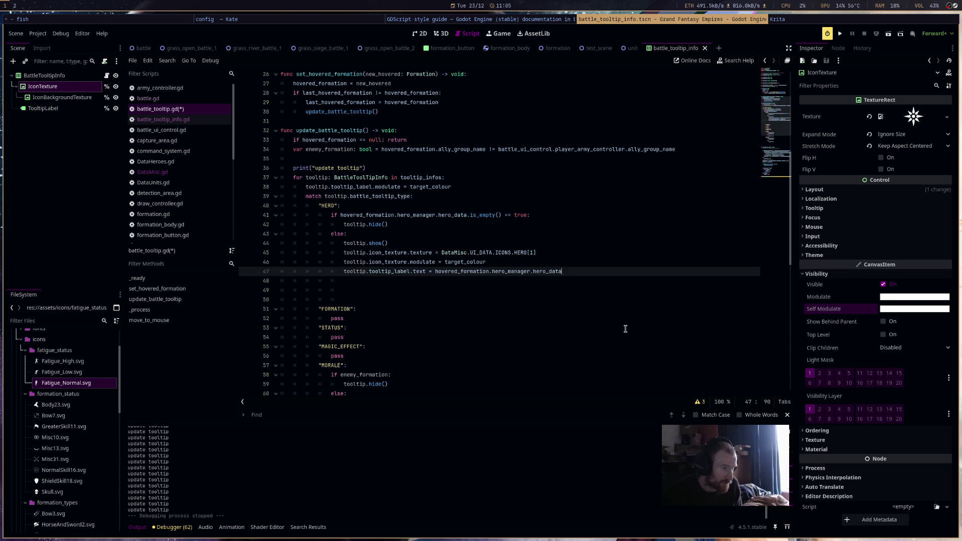
type(".")
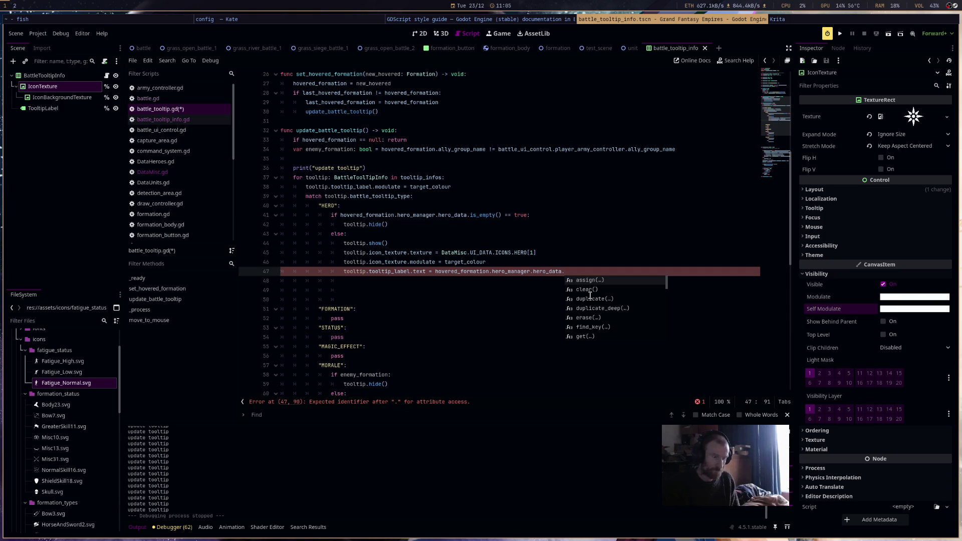
type("key")
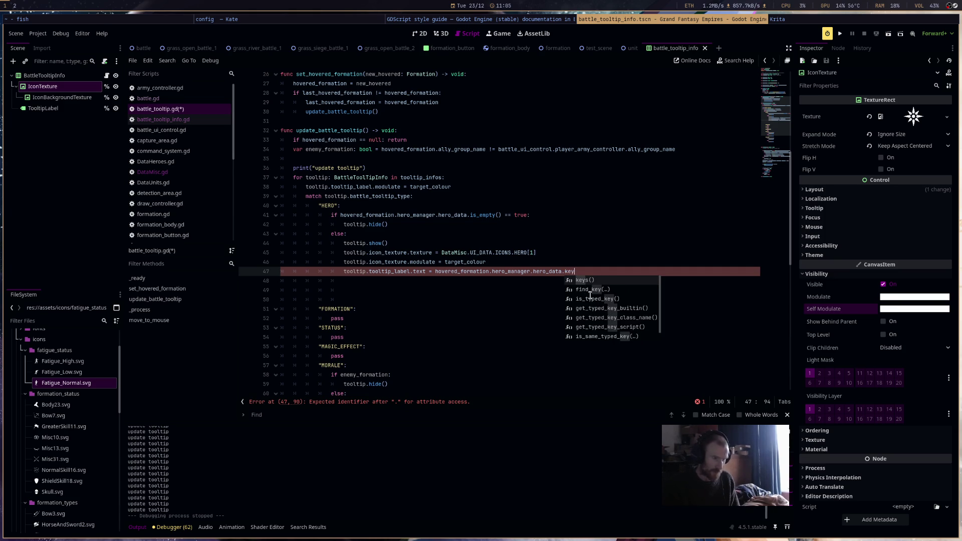
left_click(499, 277)
key("ctrl+s")
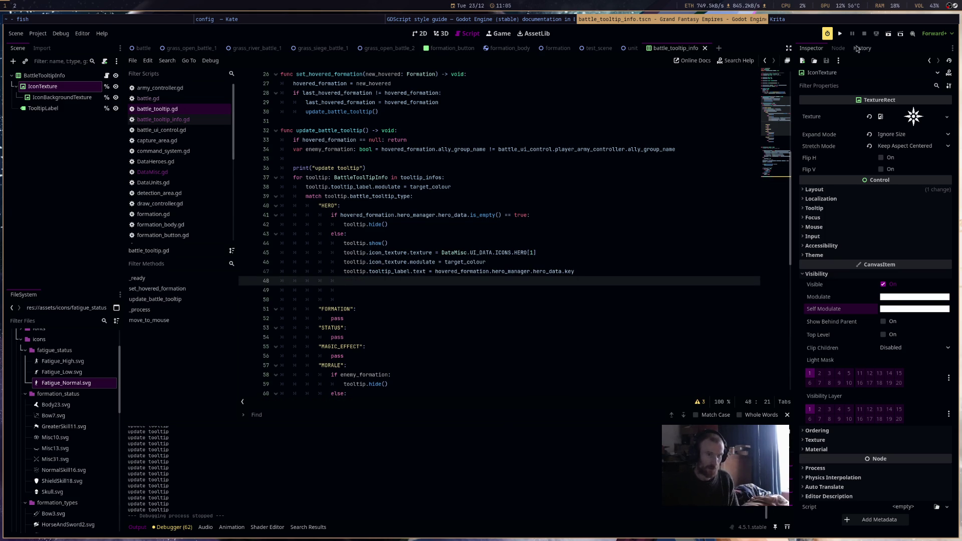
Run the game and hover red and blue army units to see hero keys like GALAHAD, then stop.
left_click(844, 34)
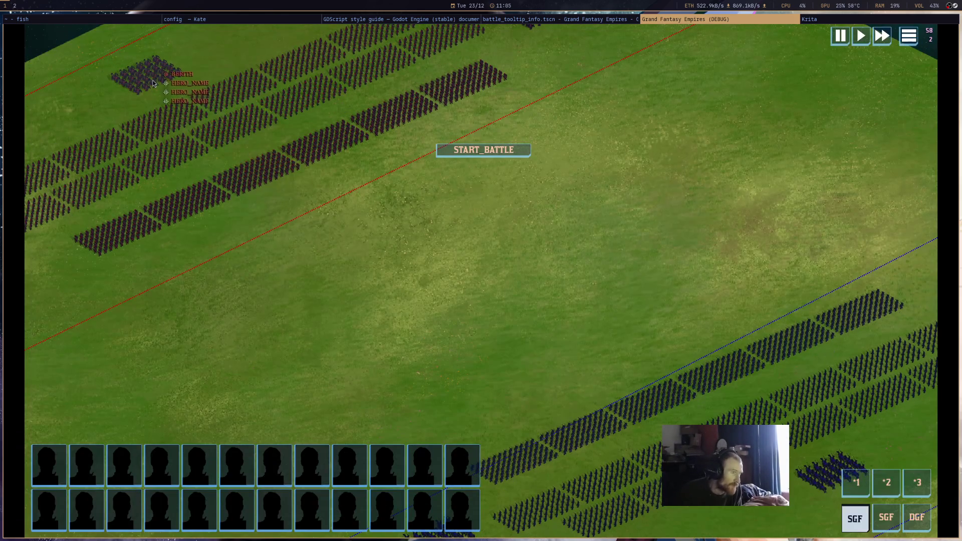
scroll(756, 415, "down", 3)
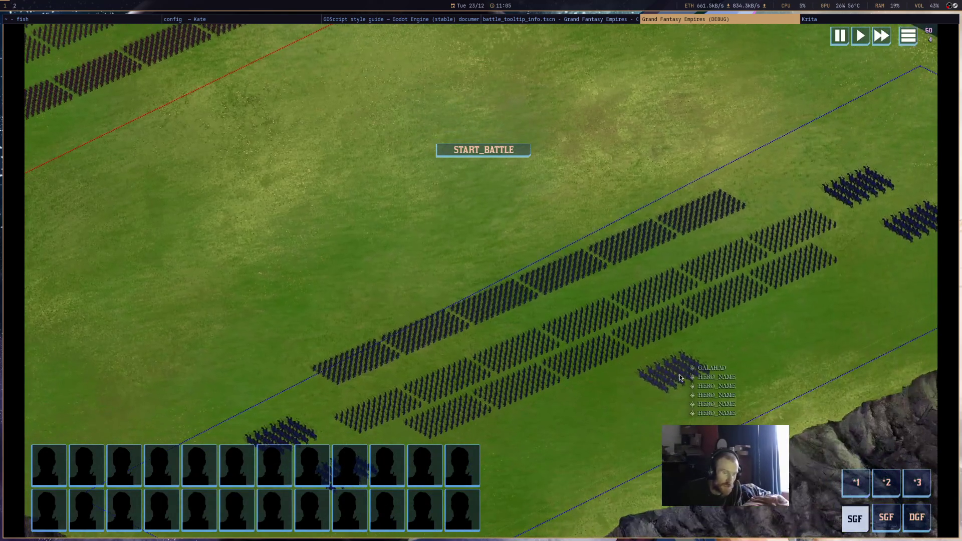
scroll(507, 245, "up", 3)
mouse_move(266, 134)
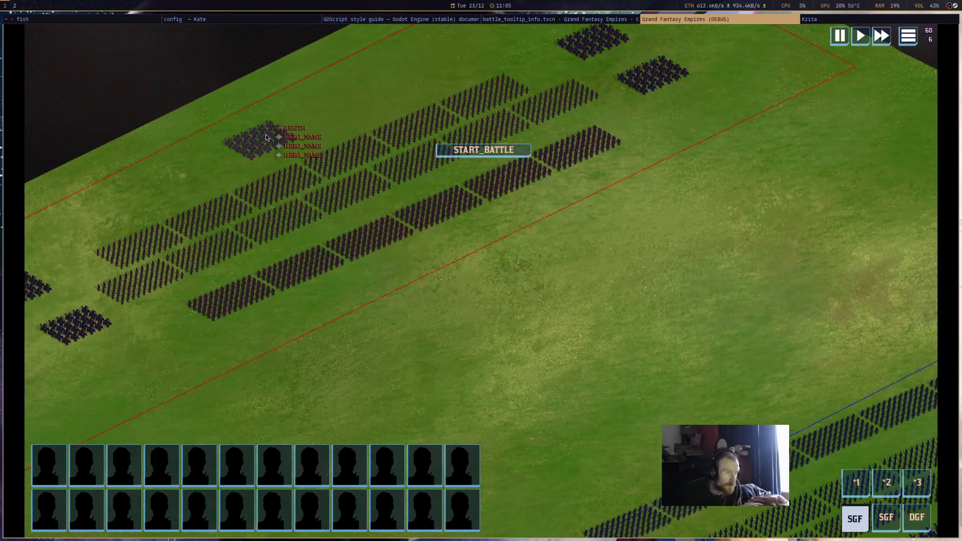
key("Right")
key("Down")
mouse_move(653, 403)
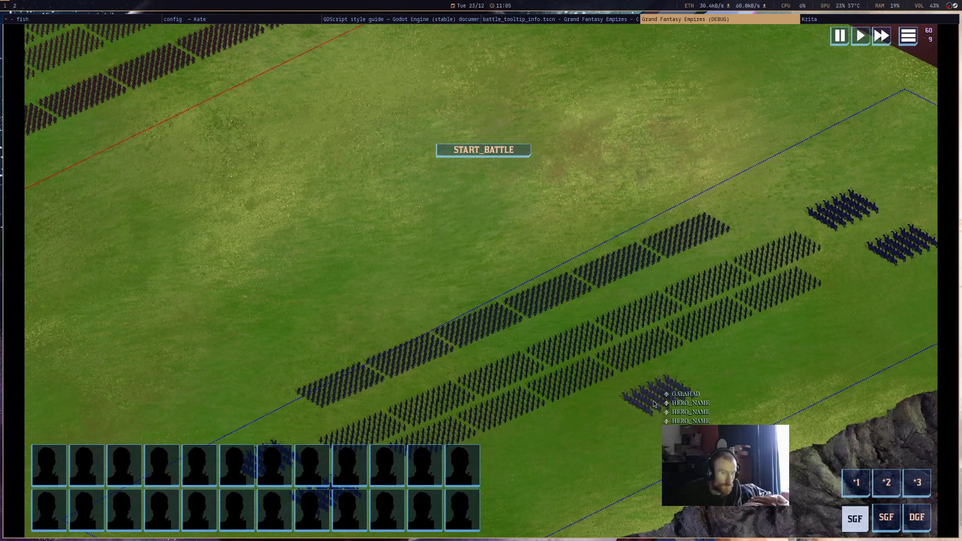
scroll(781, 354, "down", 3)
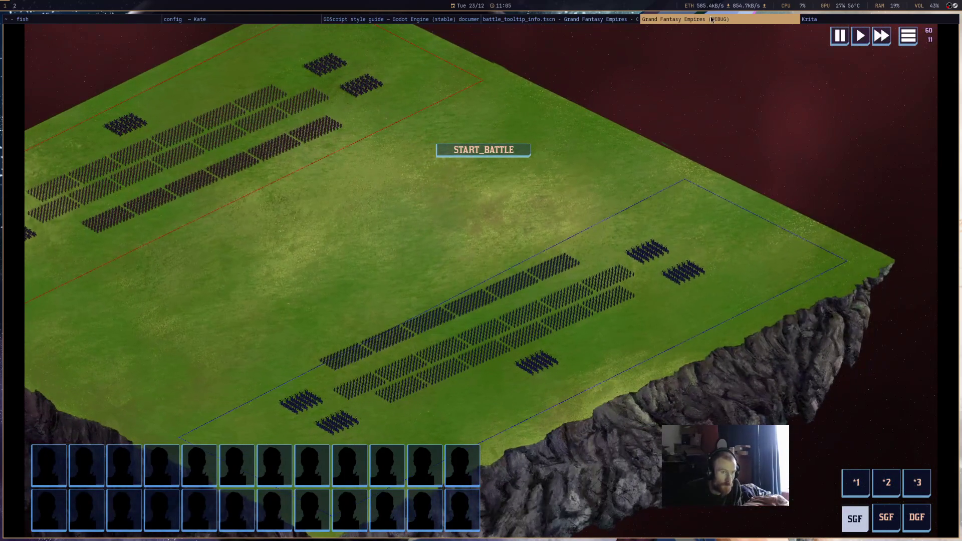
key("super+shift+q")
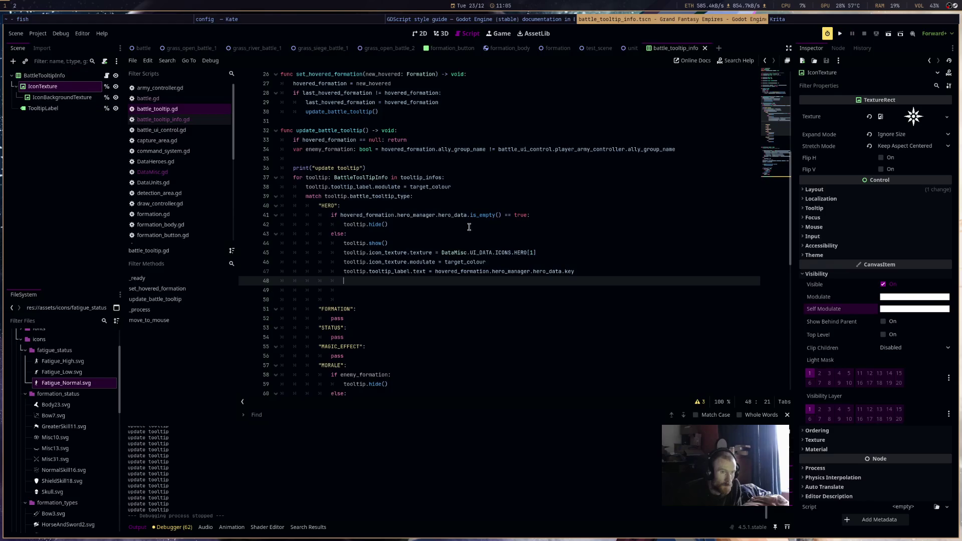
Delete the blank lines after the HERO branch and add an empty line below the FORMATION pass.
left_click(369, 299)
key("BackSpace")
key("BackSpace")
key("BackSpace")
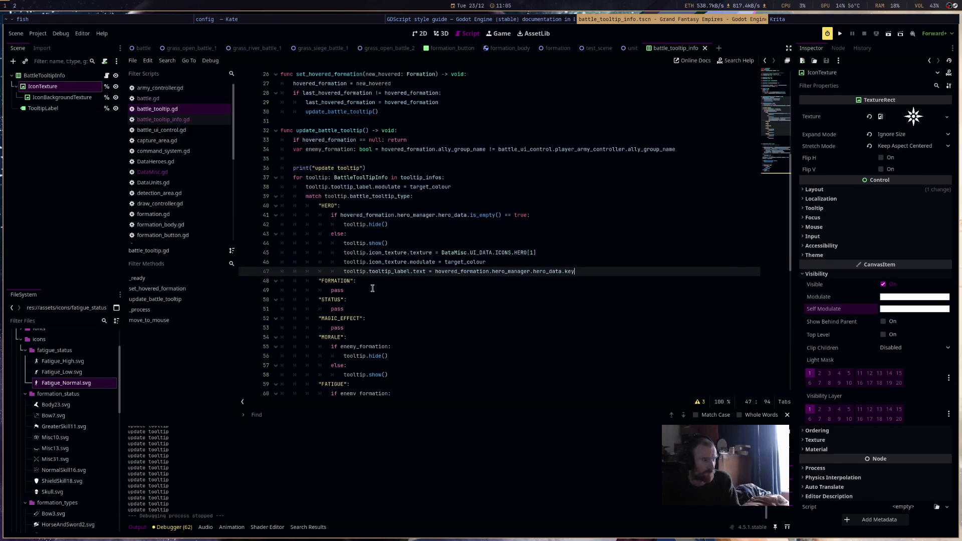
left_click(372, 289)
key("Return")
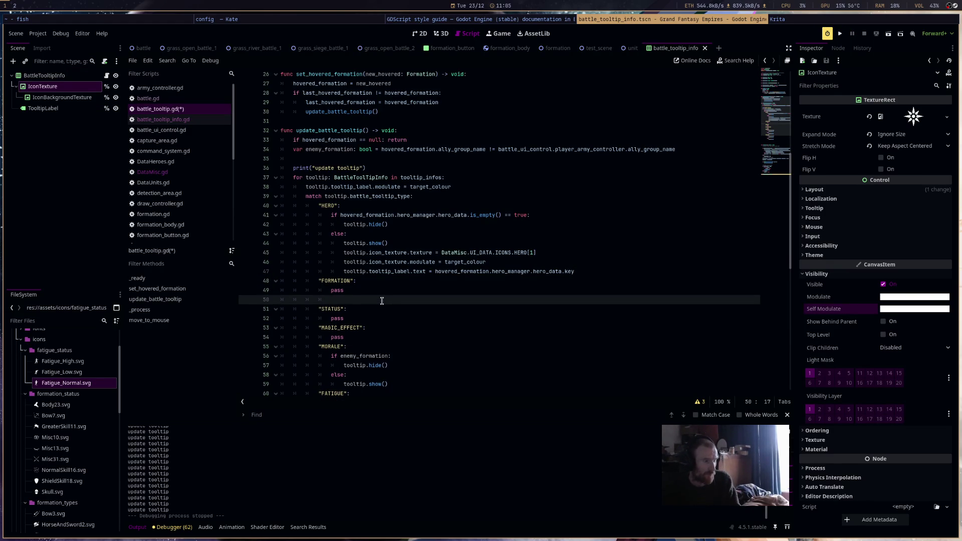
left_click(357, 291)
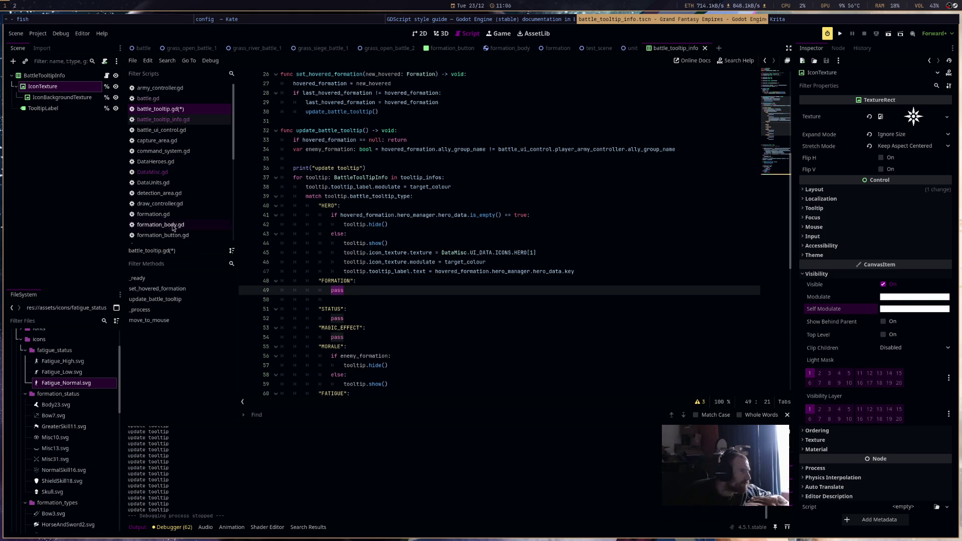
scroll(172, 225, "down", 2)
Browse formation_combat.gd's declarations, such as total_body_hitpoints.
left_click(165, 206)
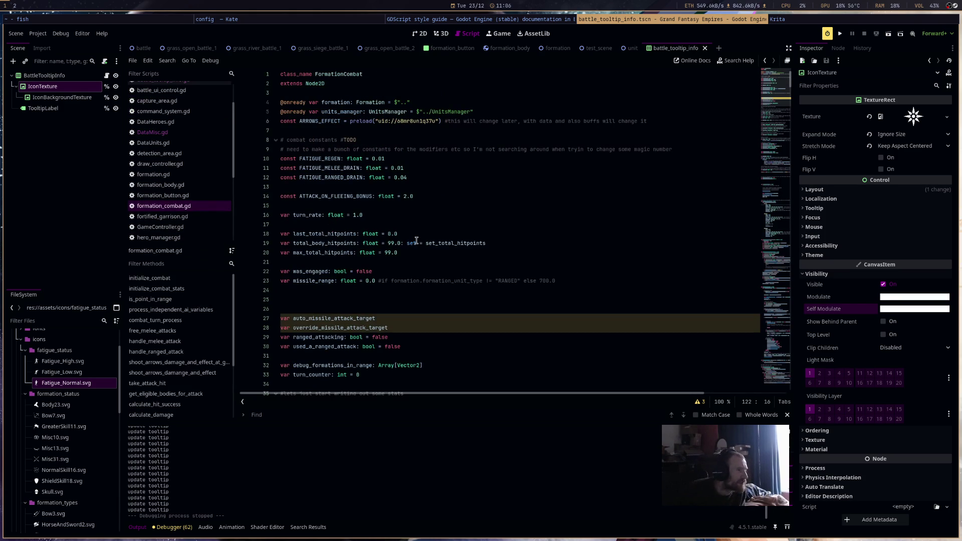
left_click(415, 243)
scroll(421, 248, "down", 1)
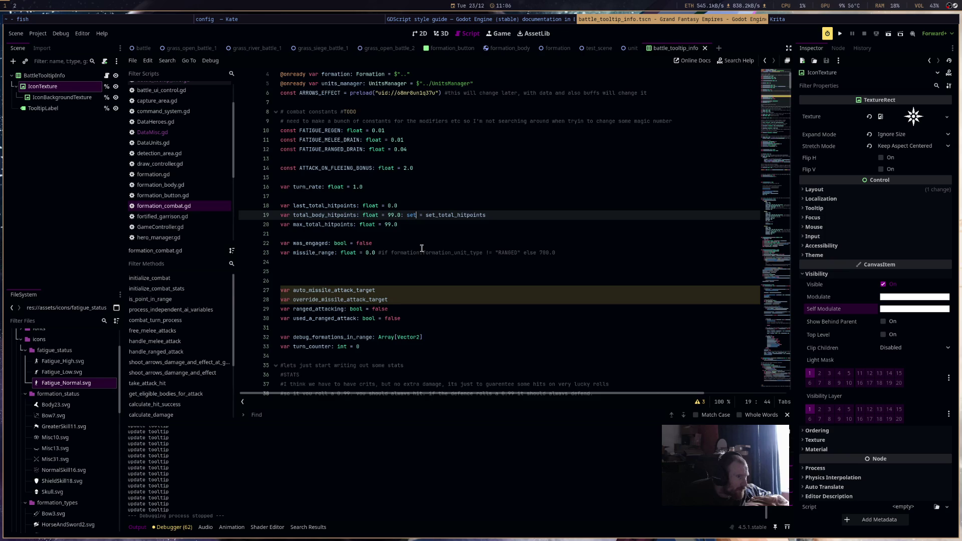
scroll(421, 248, "down", 5)
scroll(421, 248, "down", 9)
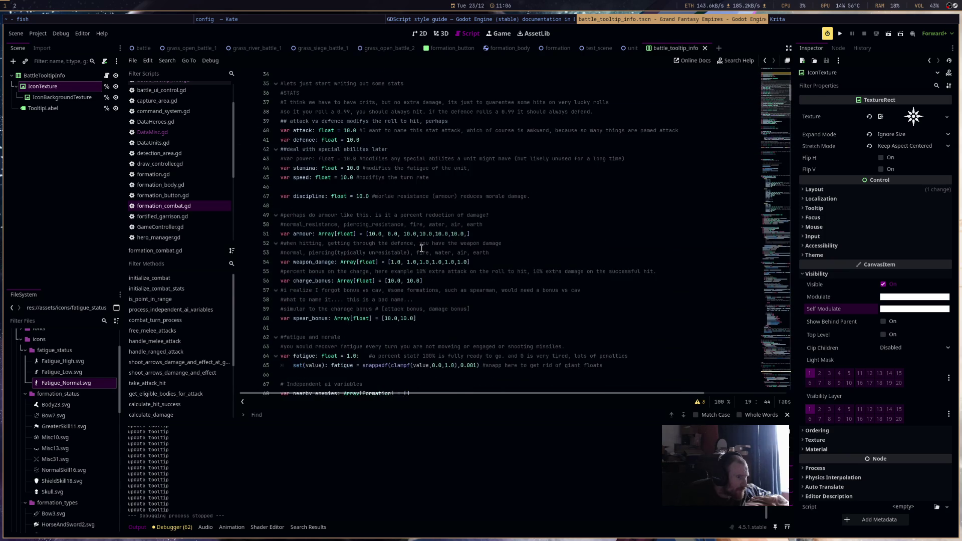
scroll(422, 248, "down", 2)
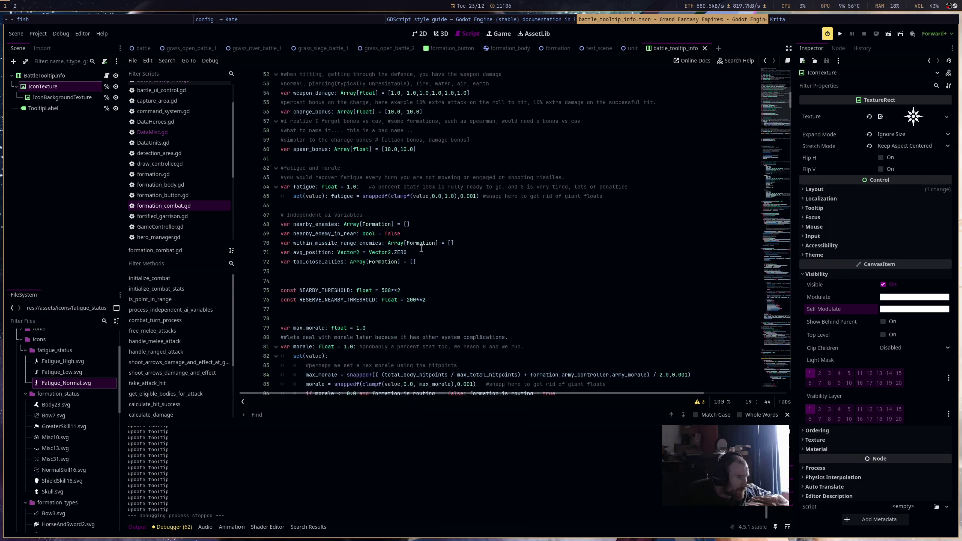
scroll(421, 248, "down", 2)
scroll(422, 248, "down", 7)
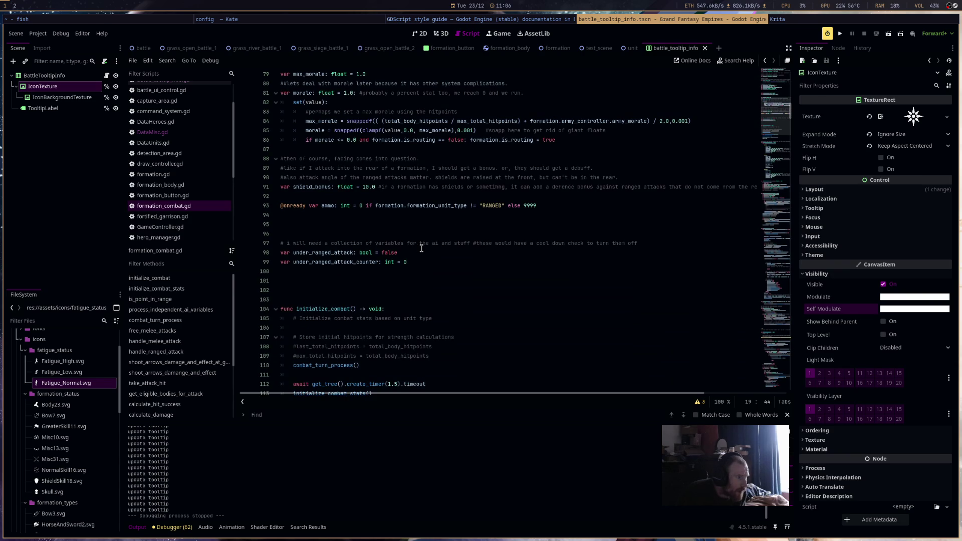
In formation.gd, type 'var sprite_count: int = 0' on a new line below the formation_data comments.
left_click(162, 176)
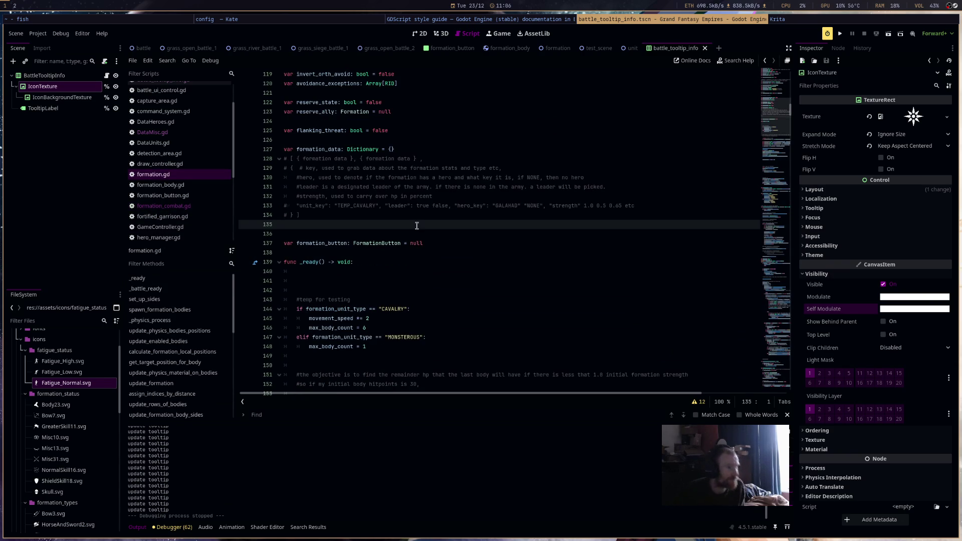
key("Return")
type("var ")
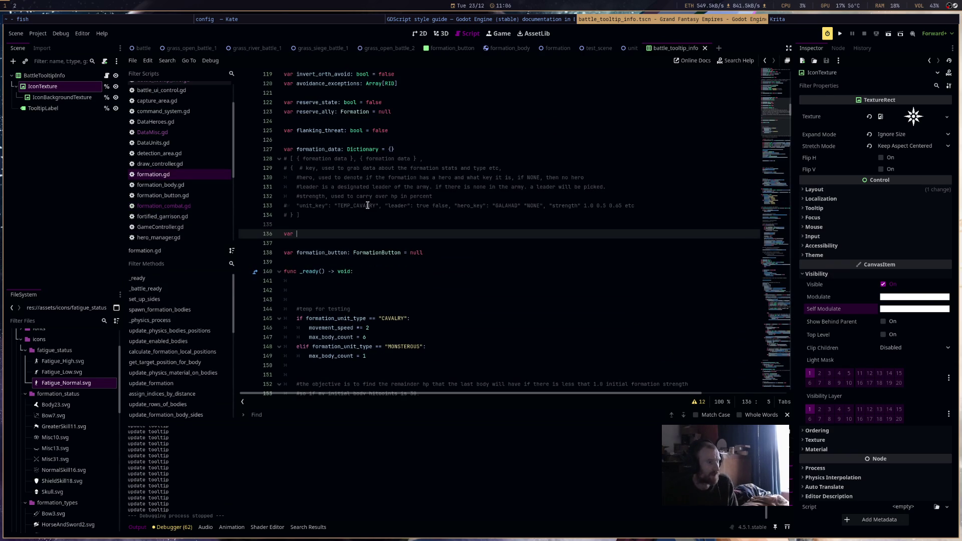
type("s")
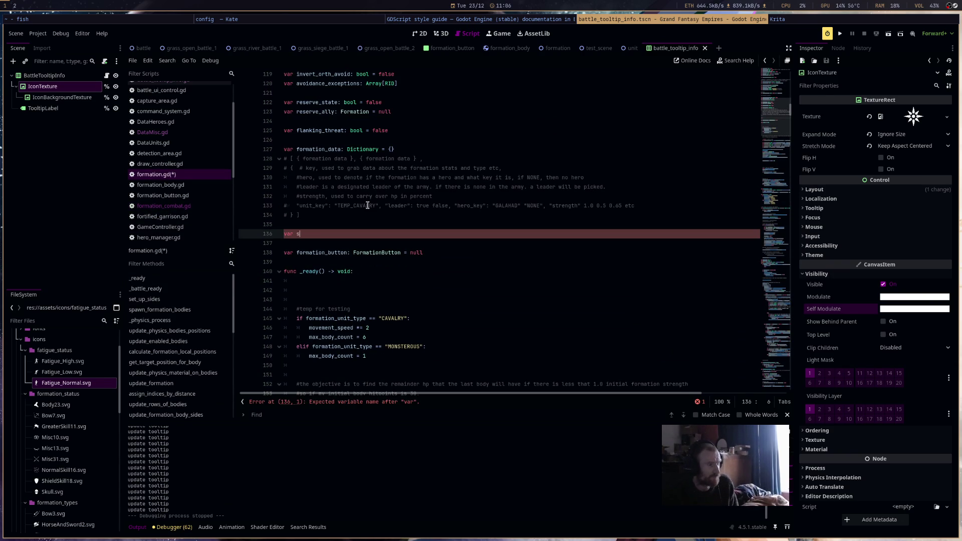
type("prite_count: ")
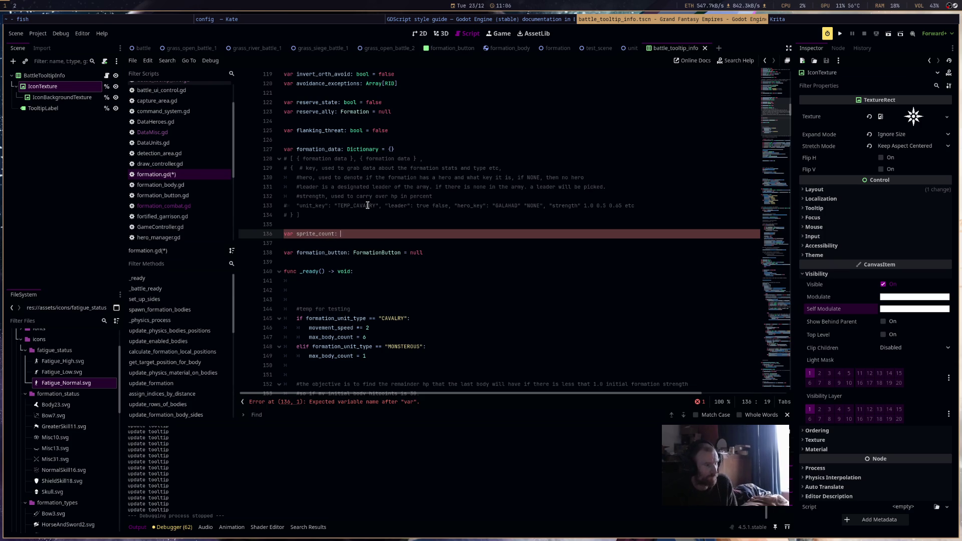
type("int = 0")
Save formation.gd with sprite_count, then bring up formation_combat.gd at its initialize_combat functions.
key("ctrl+s")
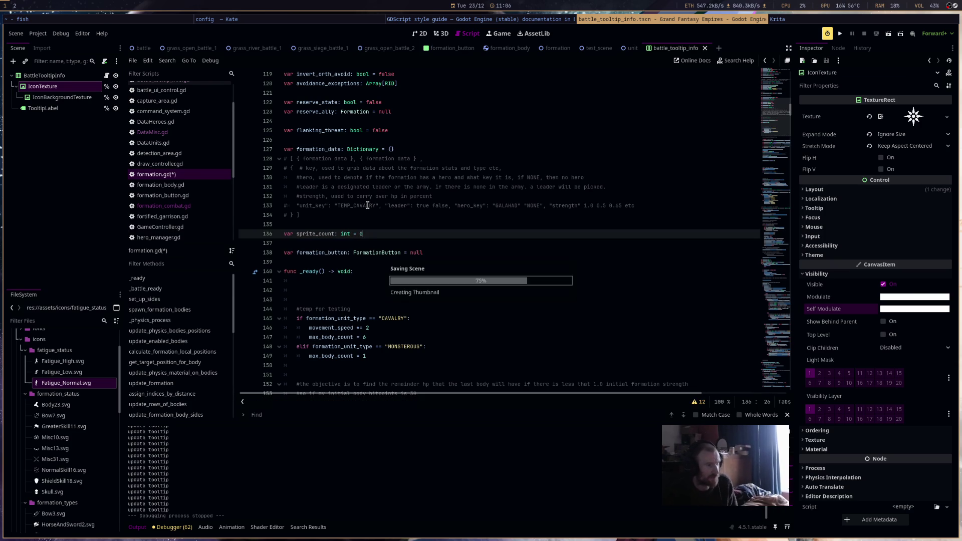
scroll(374, 216, "down", 20)
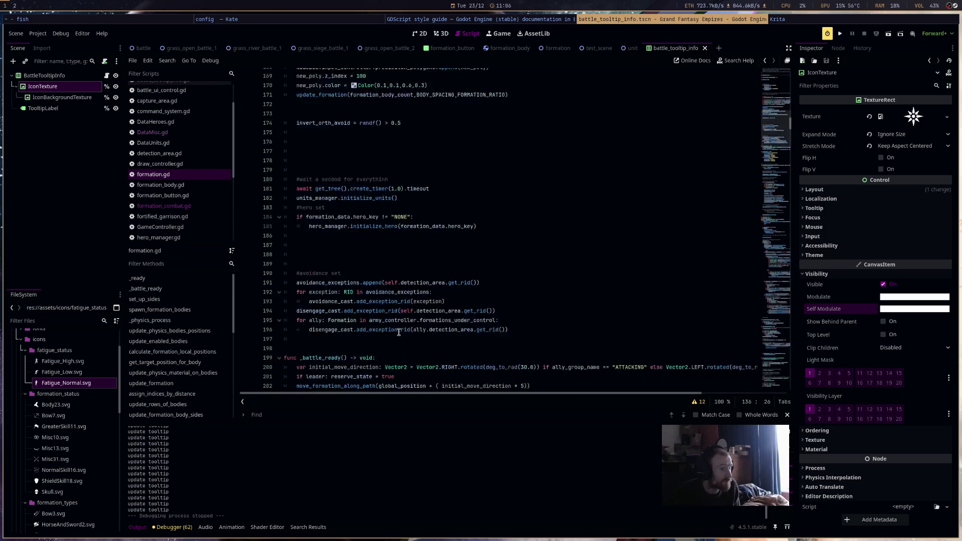
scroll(594, 323, "down", 5)
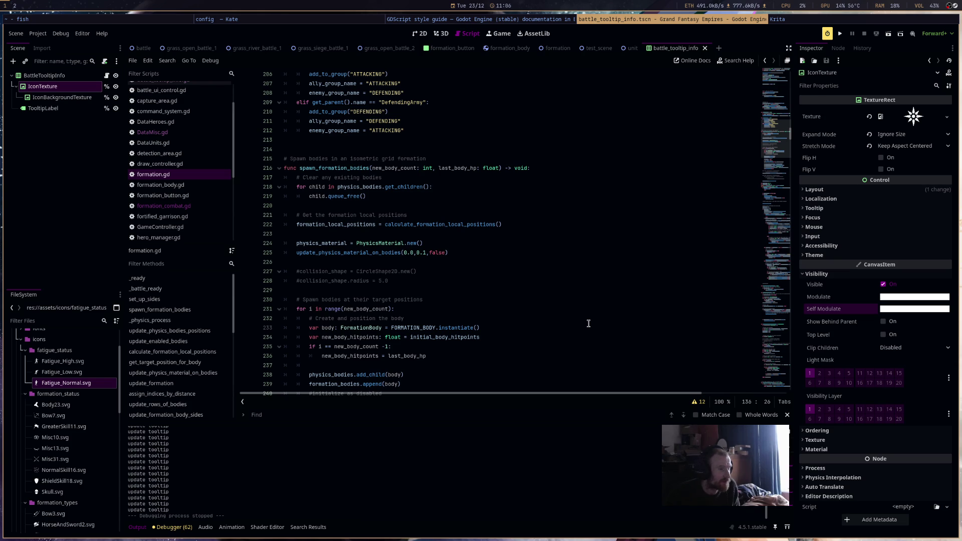
scroll(589, 323, "down", 9)
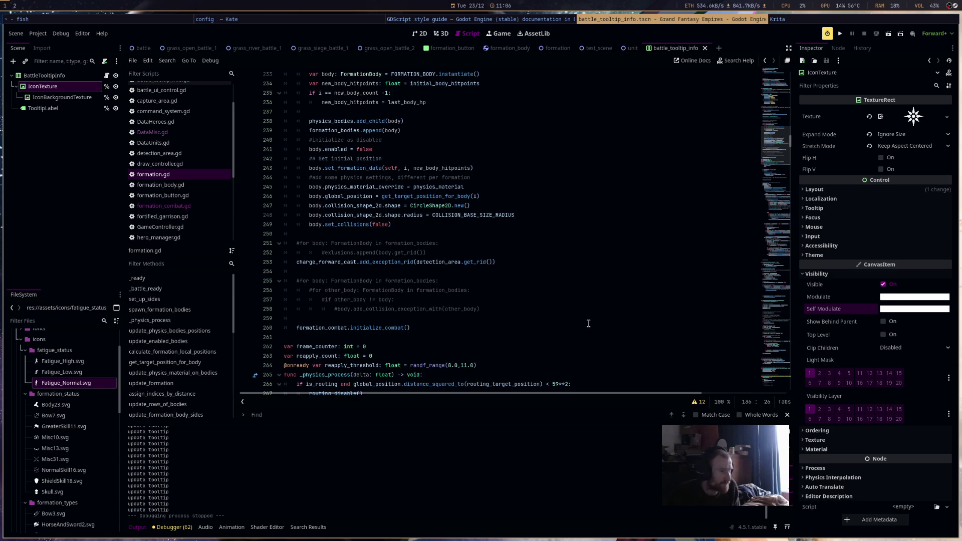
left_click(207, 206)
scroll(473, 298, "down", 10)
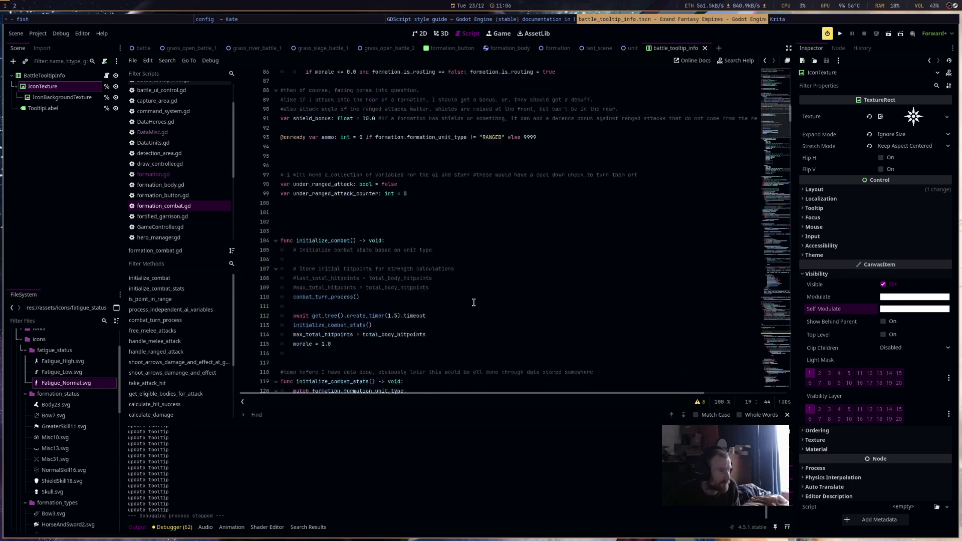
Take the sprite_count declaration line out of formation.gd.
scroll(474, 303, "down", 20)
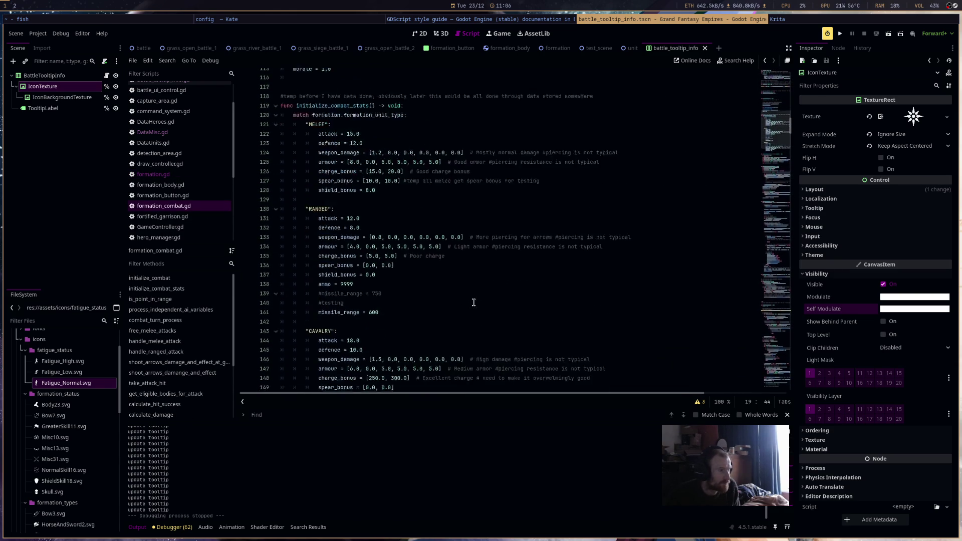
scroll(473, 292, "down", 4)
scroll(456, 281, "up", 8)
left_click(456, 280, "ctrl")
scroll(415, 293, "down", 20)
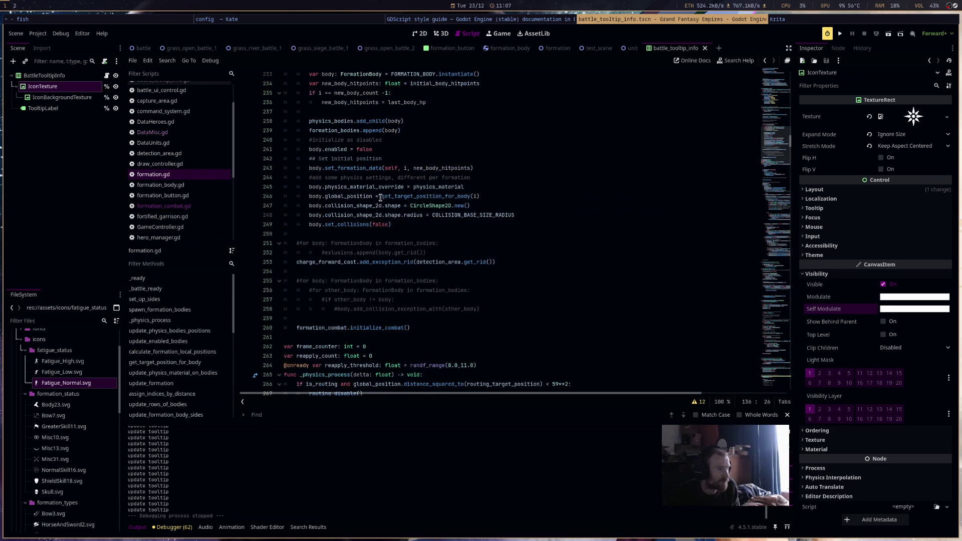
scroll(406, 296, "up", 20)
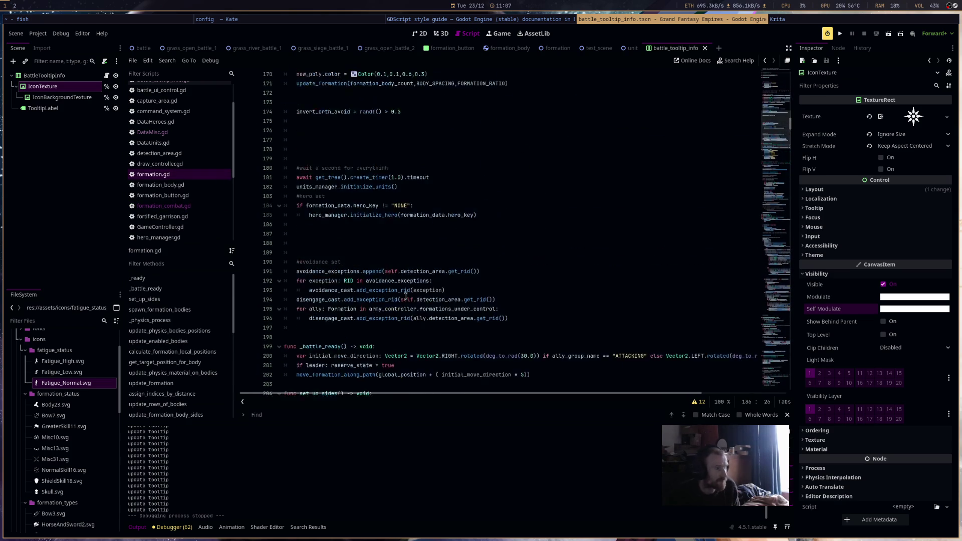
scroll(407, 296, "up", 6)
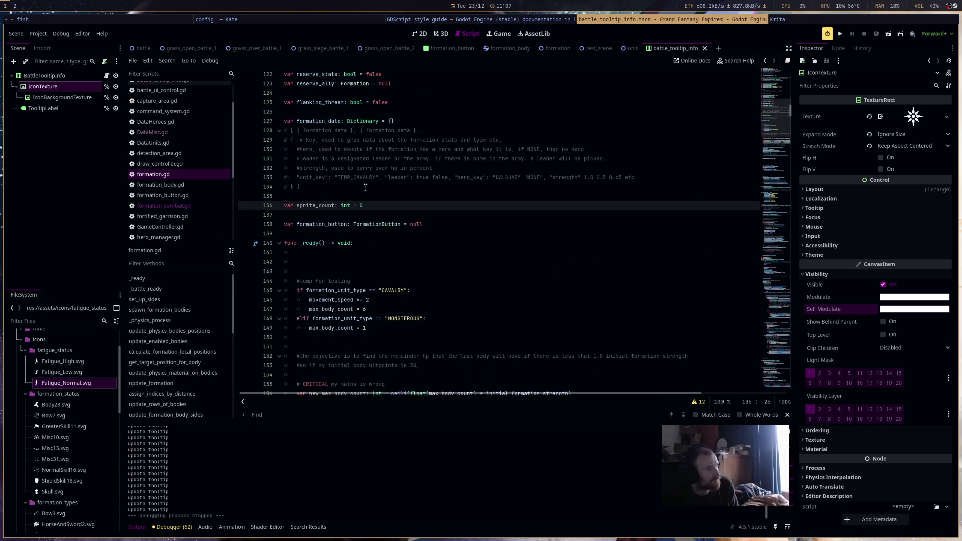
left_click(277, 207, "shift")
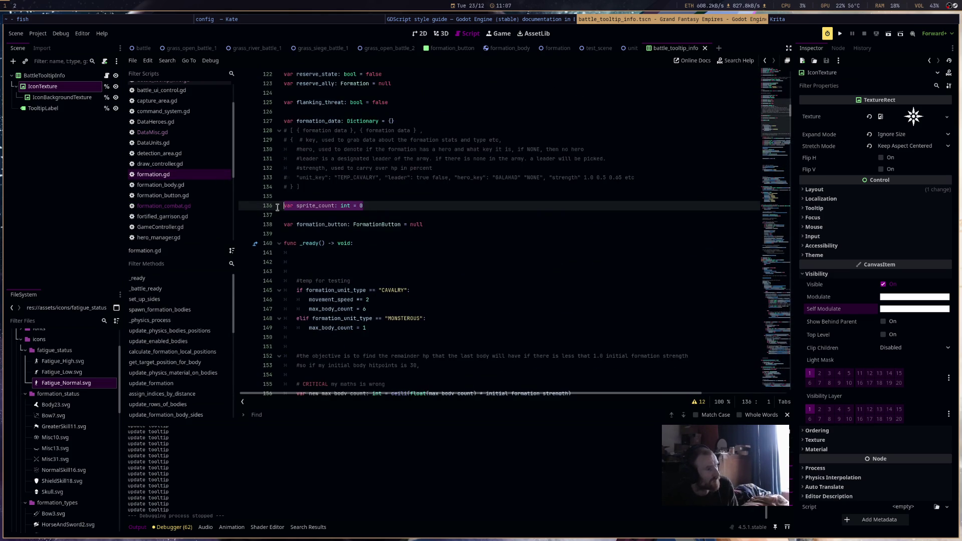
Paste var sprite_count: int = 0 after the ranged-attack variables in formation_combat.gd.
left_click(201, 206)
scroll(606, 228, "up", 17)
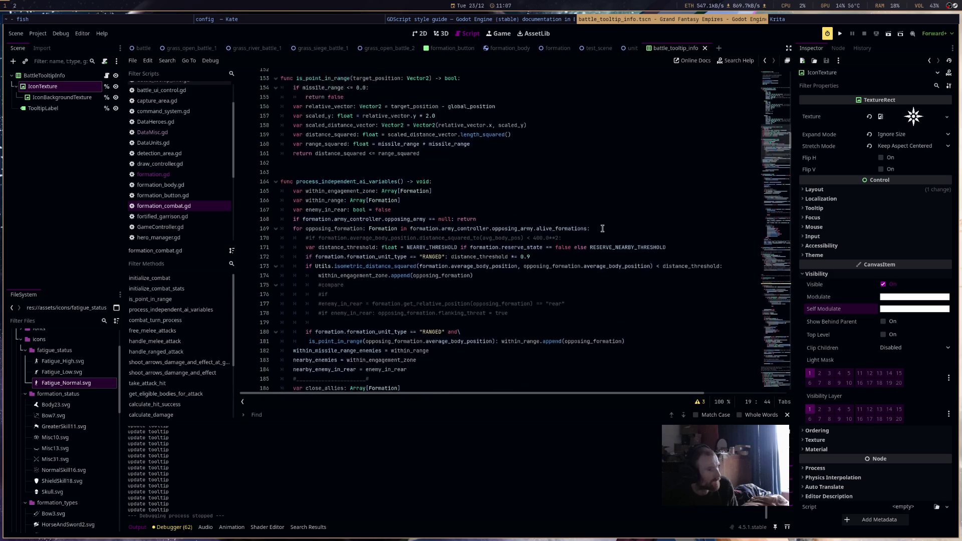
scroll(436, 279, "up", 10)
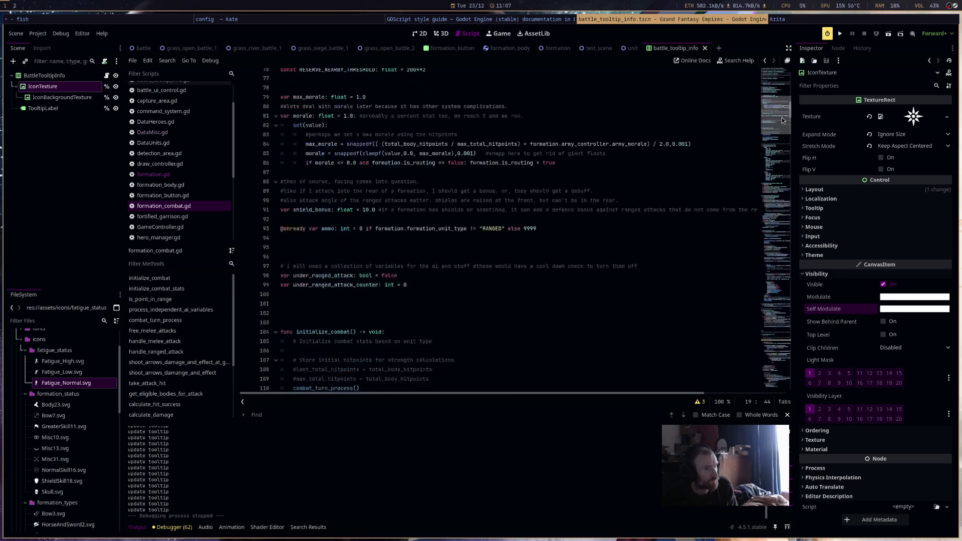
left_click(346, 326)
type("var sprite_count: int = 0")
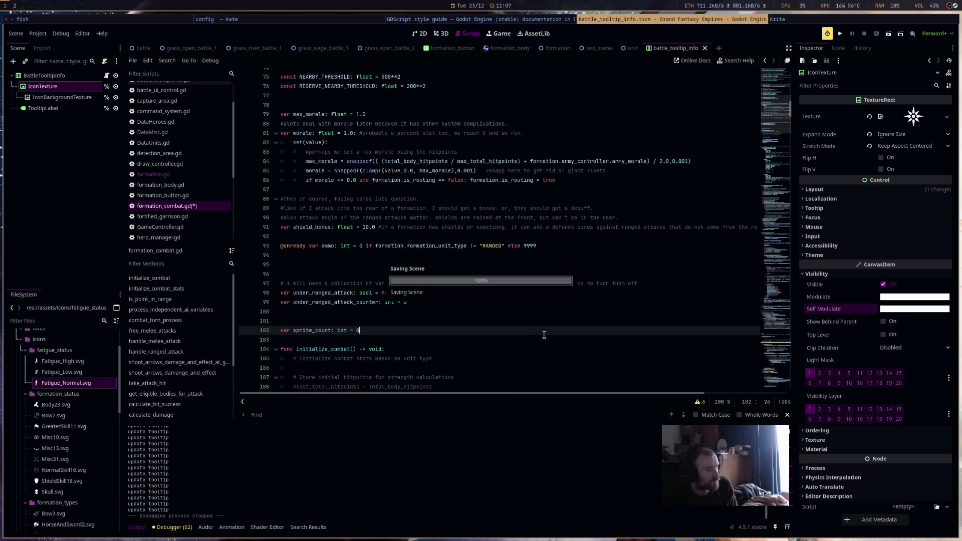
Open a blank line above combat_turn_process for new code.
scroll(531, 345, "down", 20)
scroll(530, 351, "down", 14)
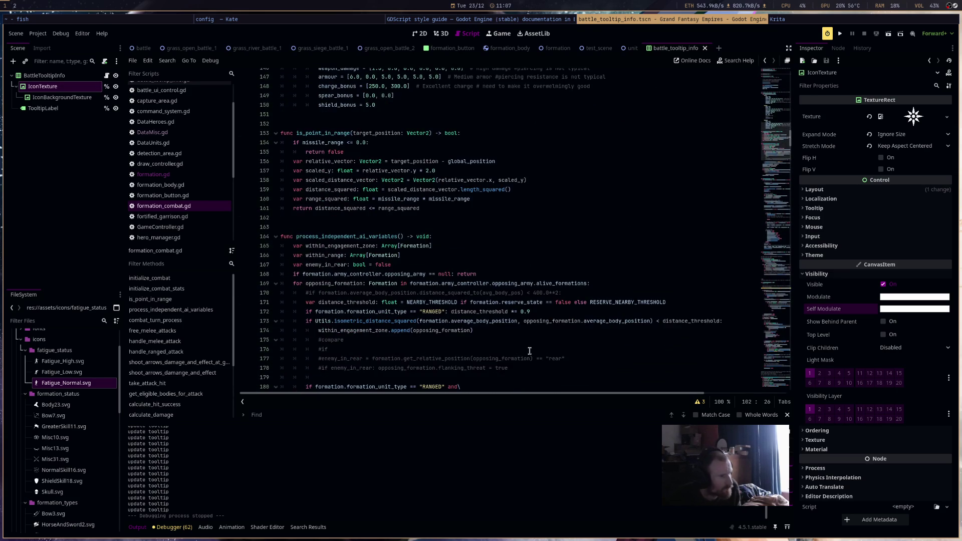
scroll(501, 300, "down", 5)
scroll(462, 250, "up", 4)
left_click(397, 115)
key("Return")
key("Return")
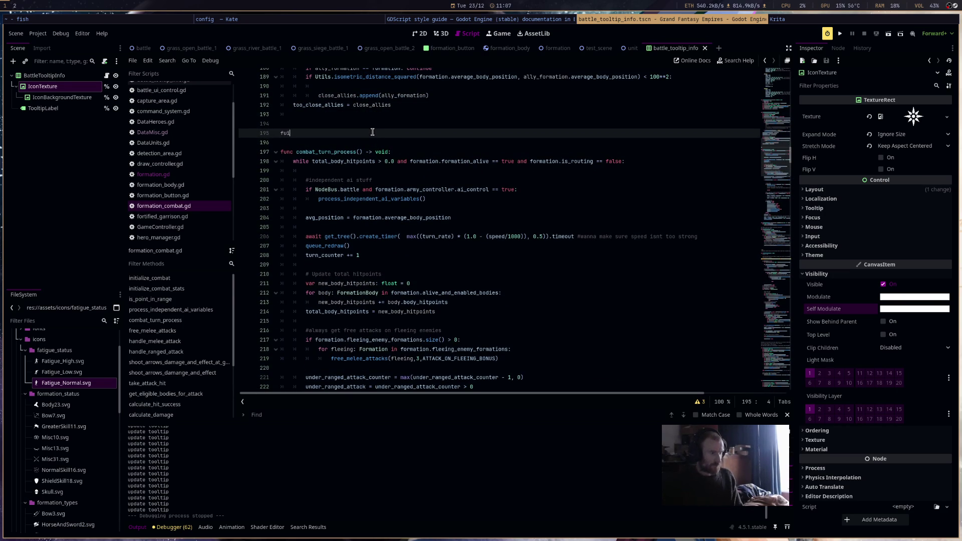
Write func count_sprites() with a for body: FormationBody in formation.alive_and_enabled_bodies loop.
type("unc count_sprites(")
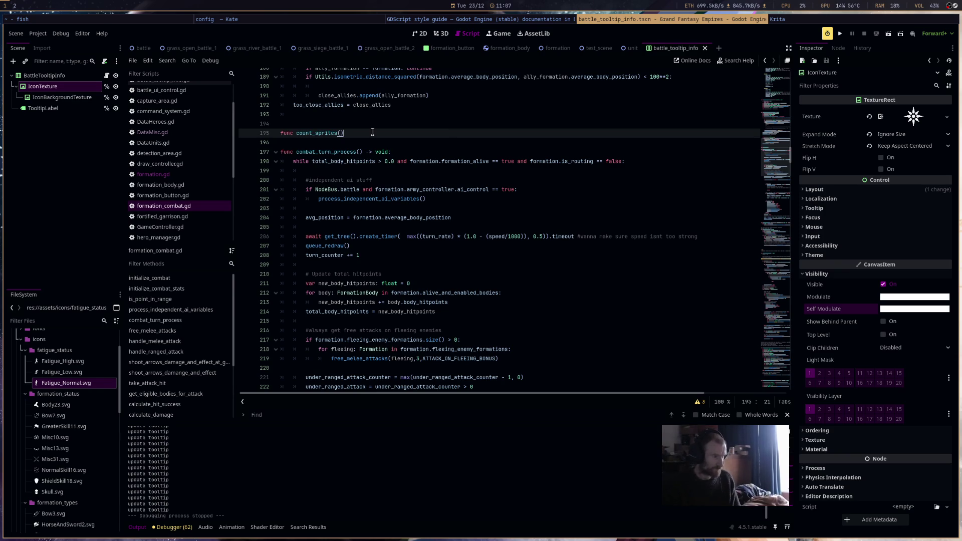
key("Return")
key("Return")
key("Return")
key("Up")
key("Up")
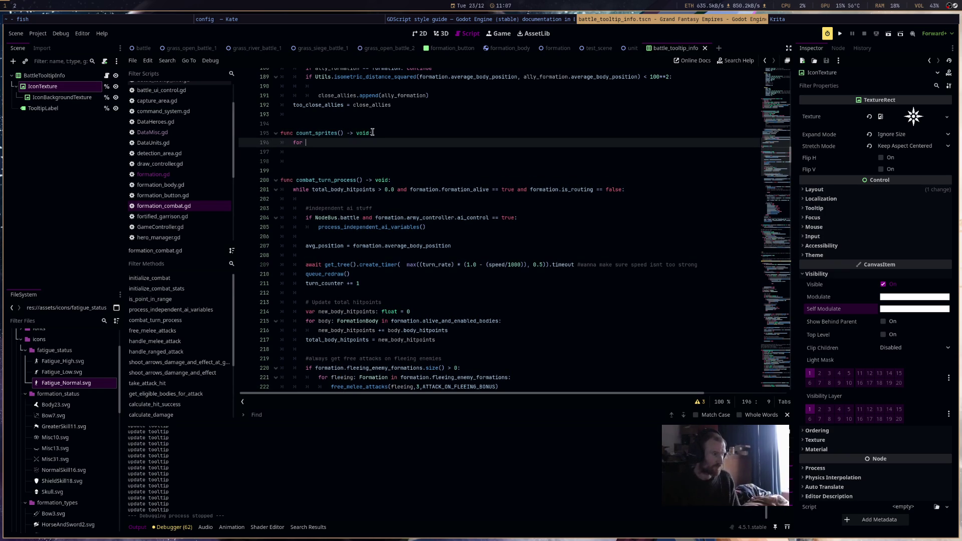
type("body: F")
type("ormation")
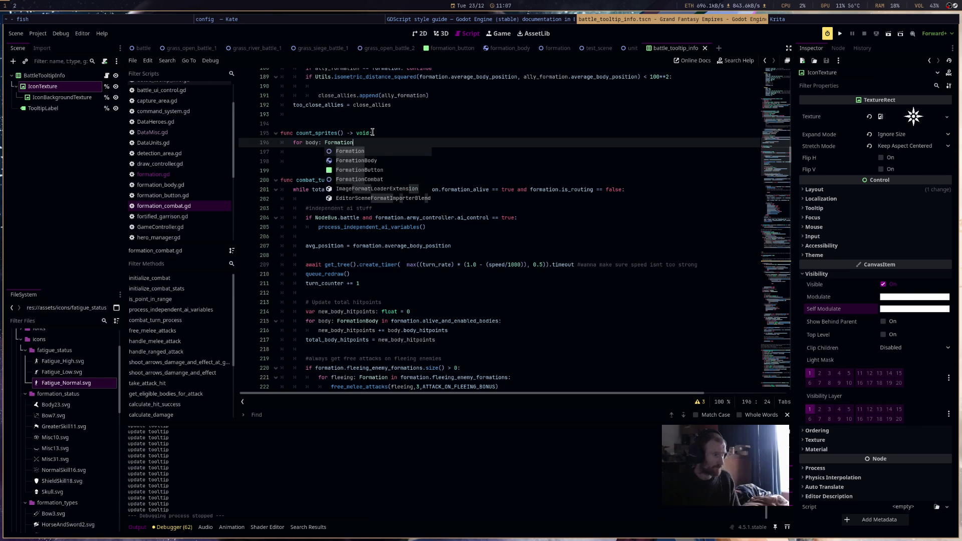
type("Body in formation.fo")
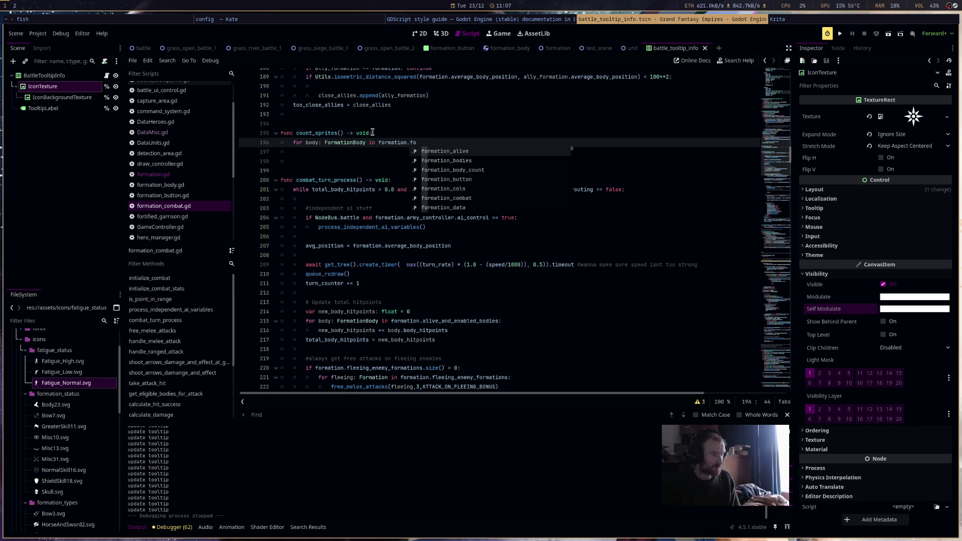
key("Down")
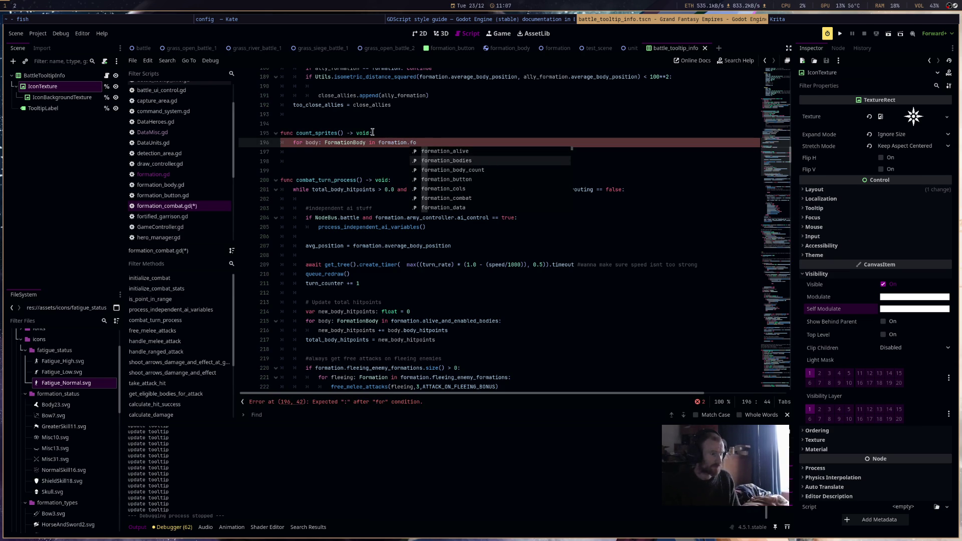
key("BackSpace")
key("BackSpace")
type("alive")
key("Return")
type(":")
key("Return")
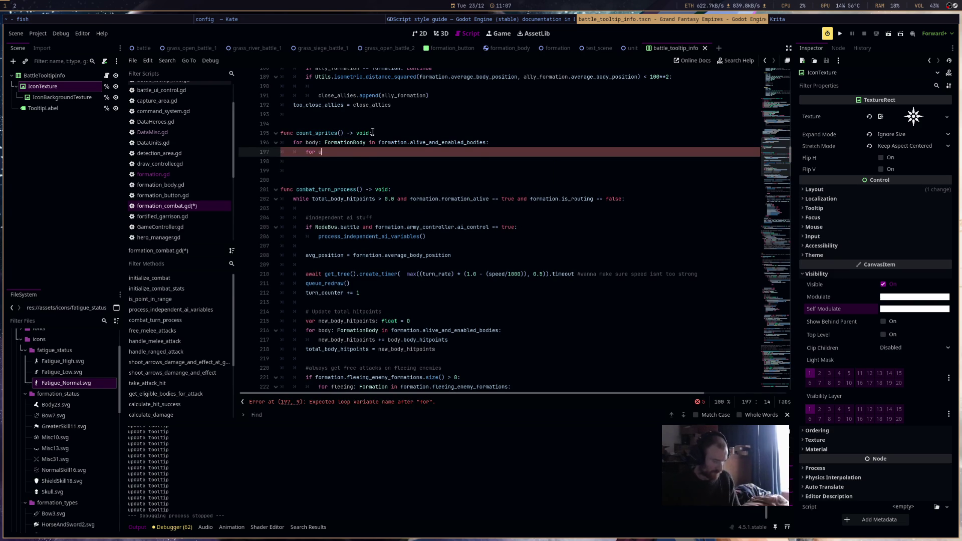
Insert a body.count_sprites() call inside the loop via autocomplete.
type("ni")
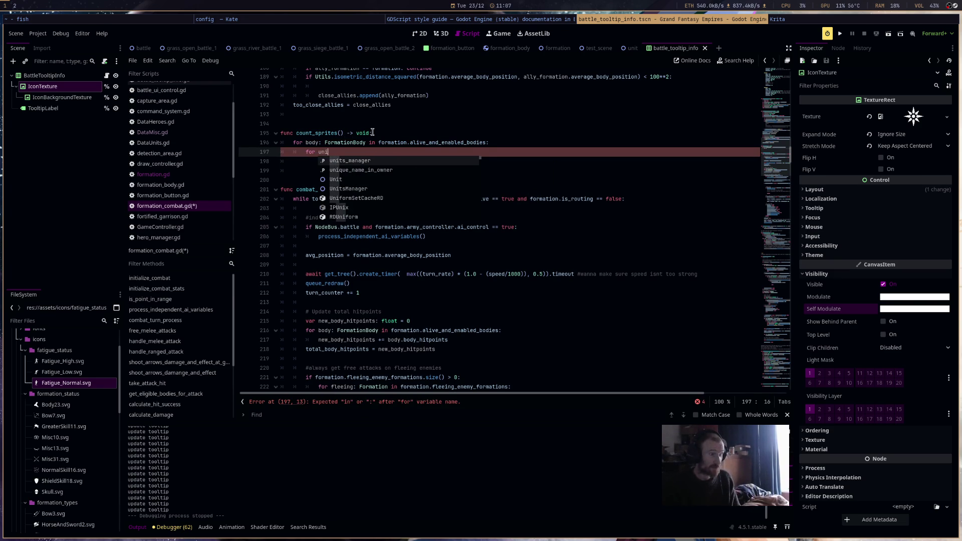
key("BackSpace")
key("BackSpace")
key("BackSpace")
type("body.")
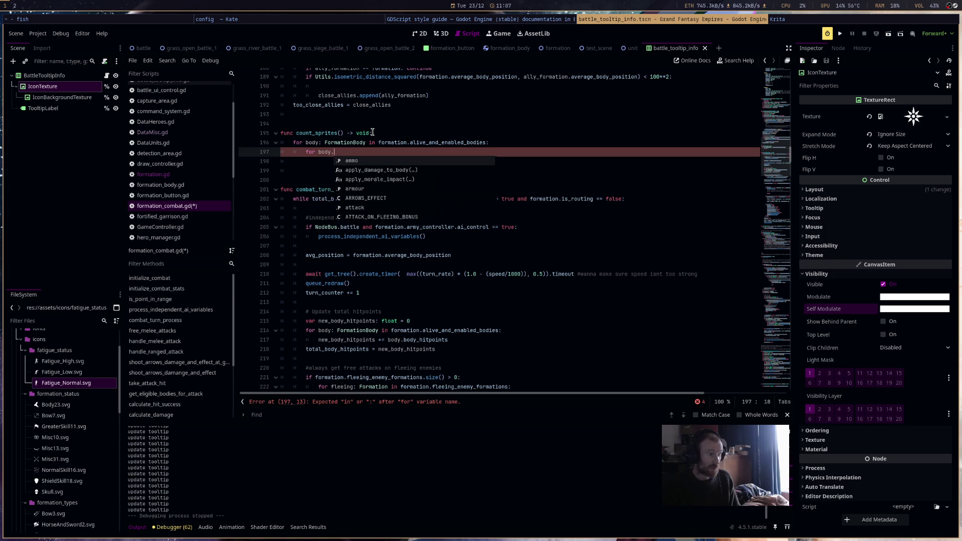
type("uni")
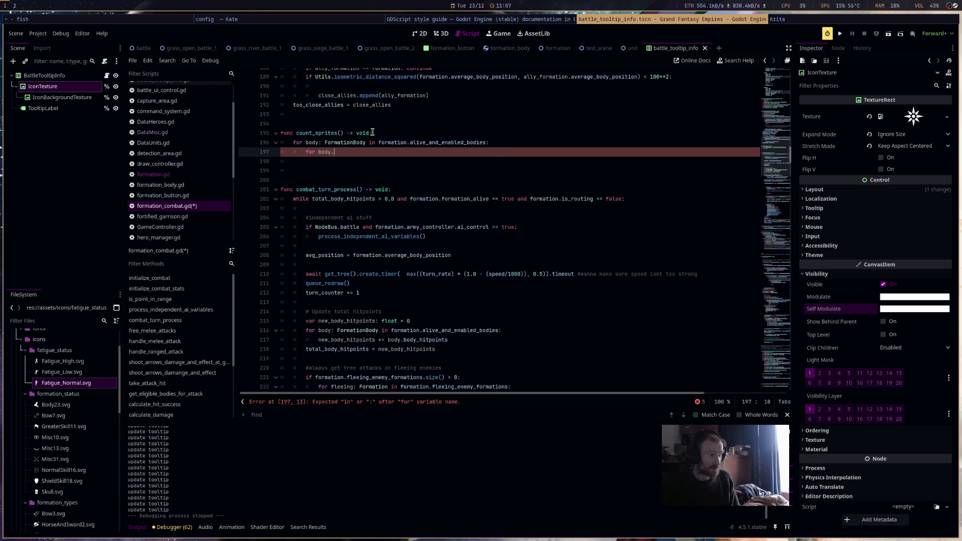
key("BackSpace")
type("s")
type("pr")
type(".")
type("hit")
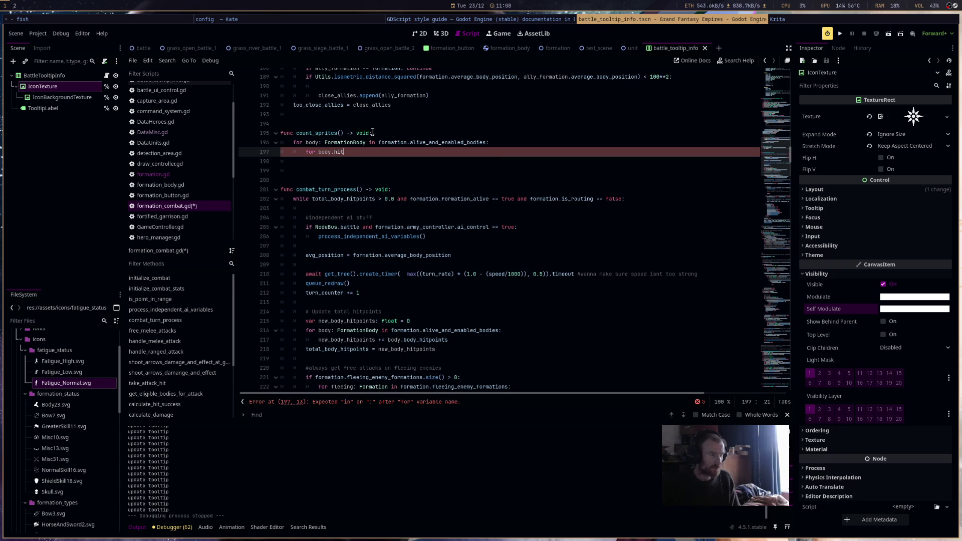
key("BackSpace")
key("BackSpace")
key("BackSpace")
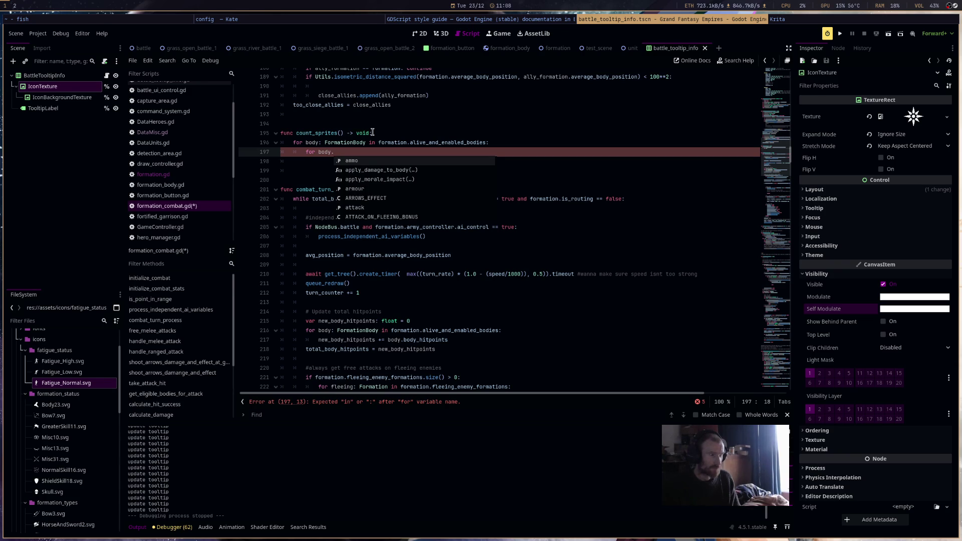
key("Down")
key("Down")
key("Down")
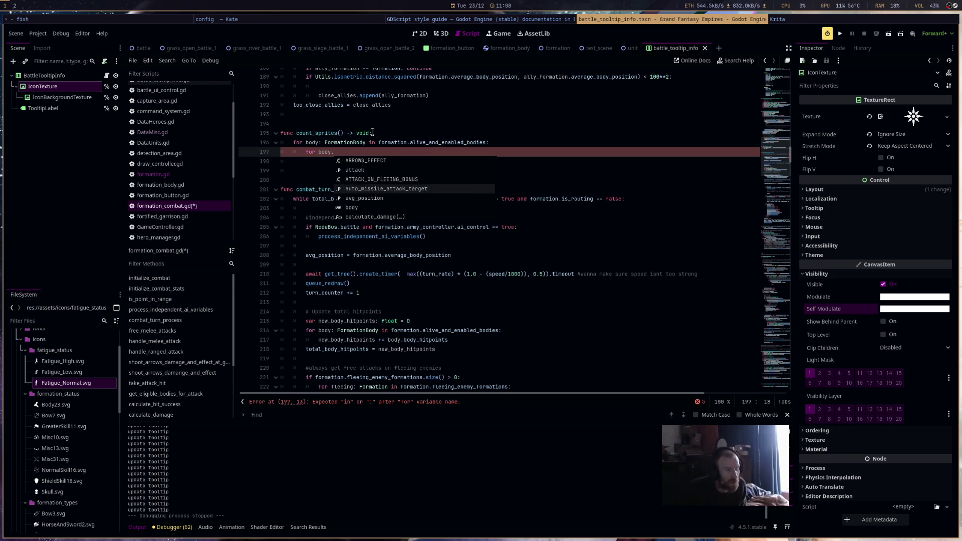
key("Down")
key("Down")
key("Down")
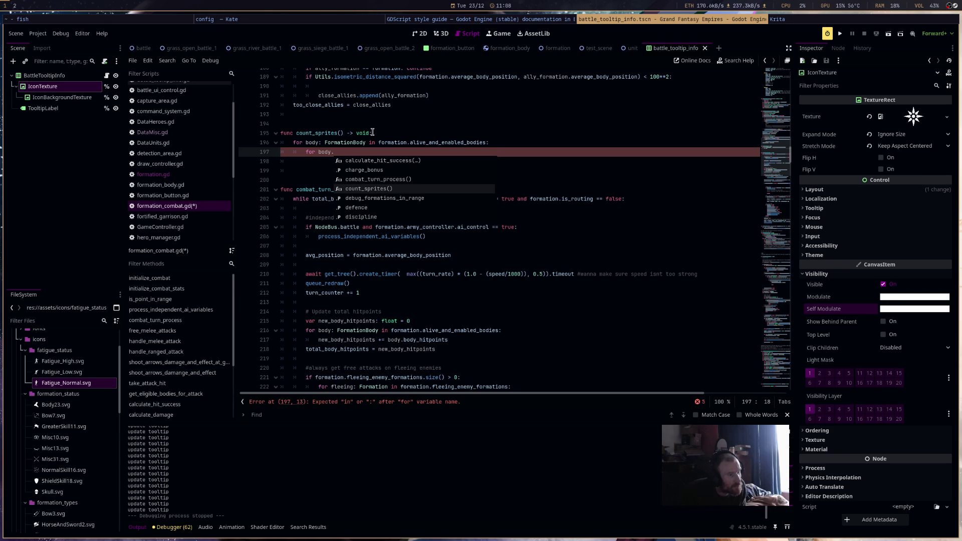
key("Return")
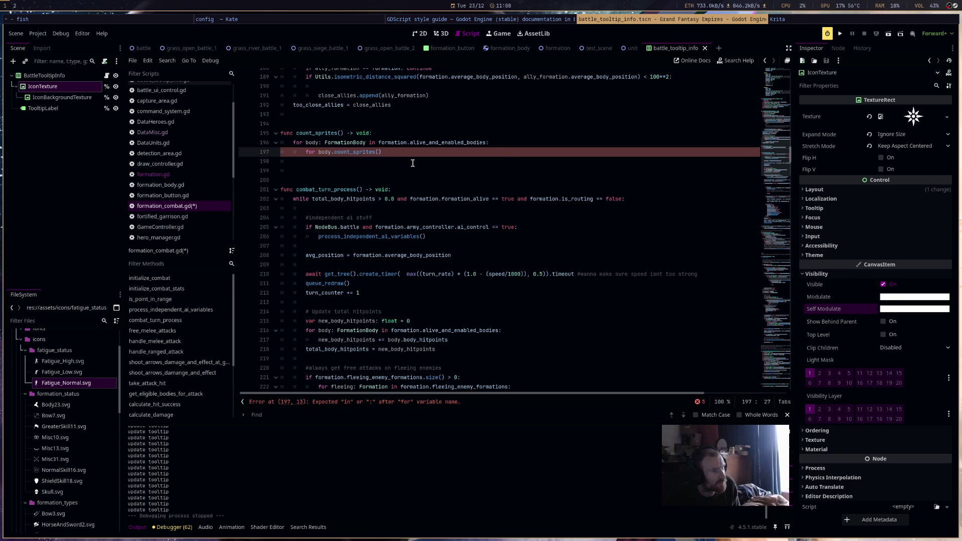
left_click(329, 155, "ctrl")
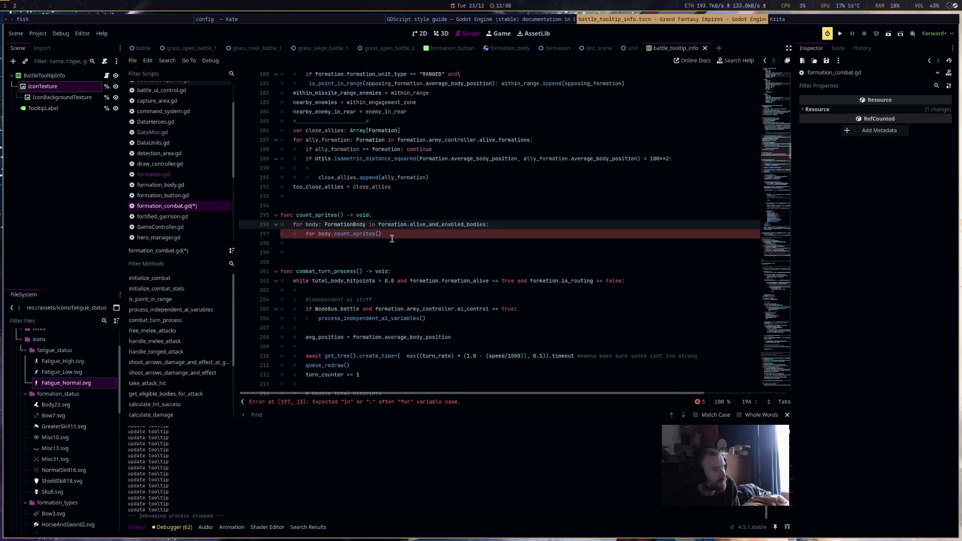
left_click(360, 223, "ctrl")
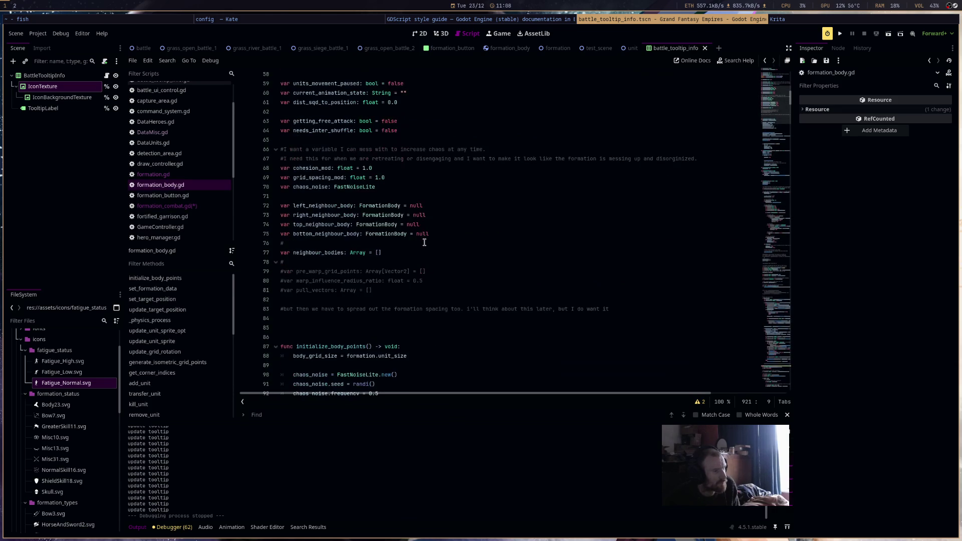
key("ctrl+f")
type("count")
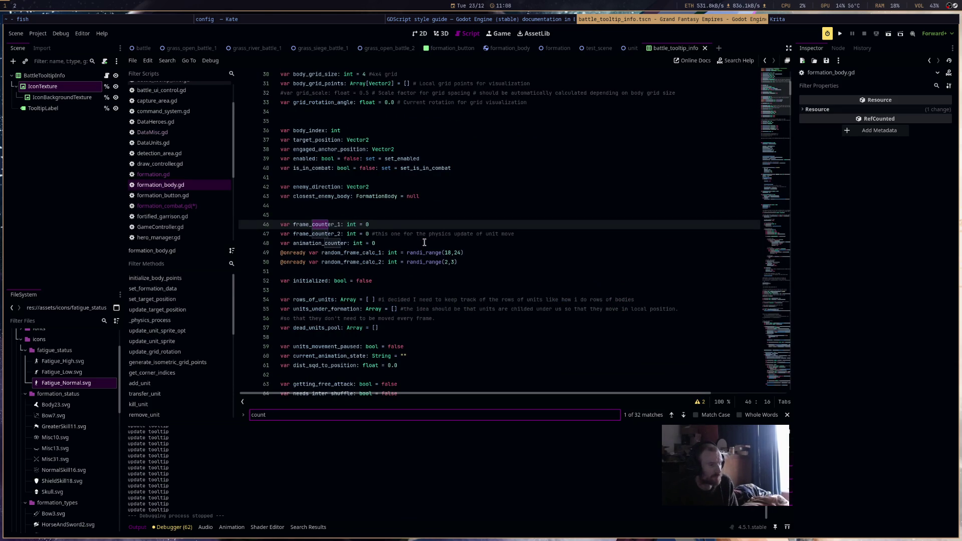
key("BackSpace")
key("BackSpace")
key("BackSpace")
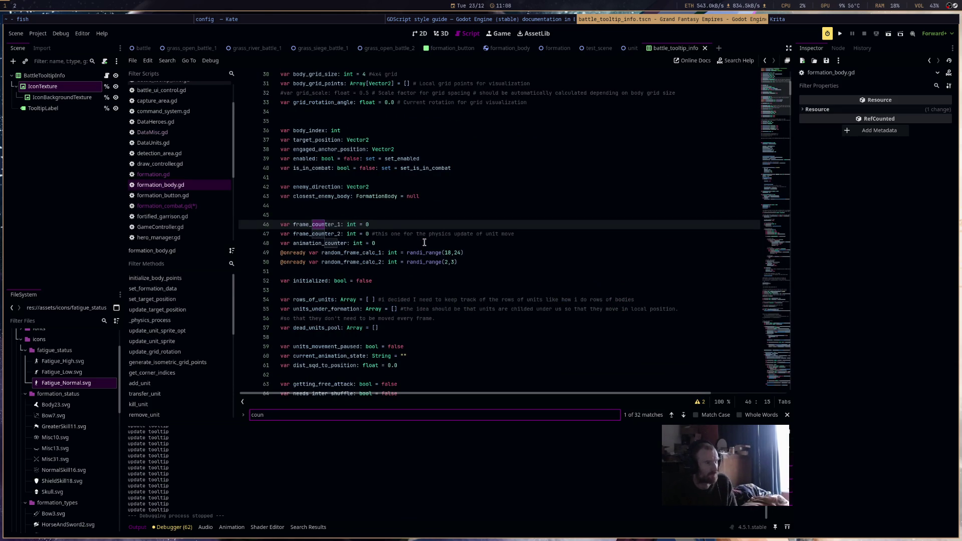
scroll(441, 240, "down", 4)
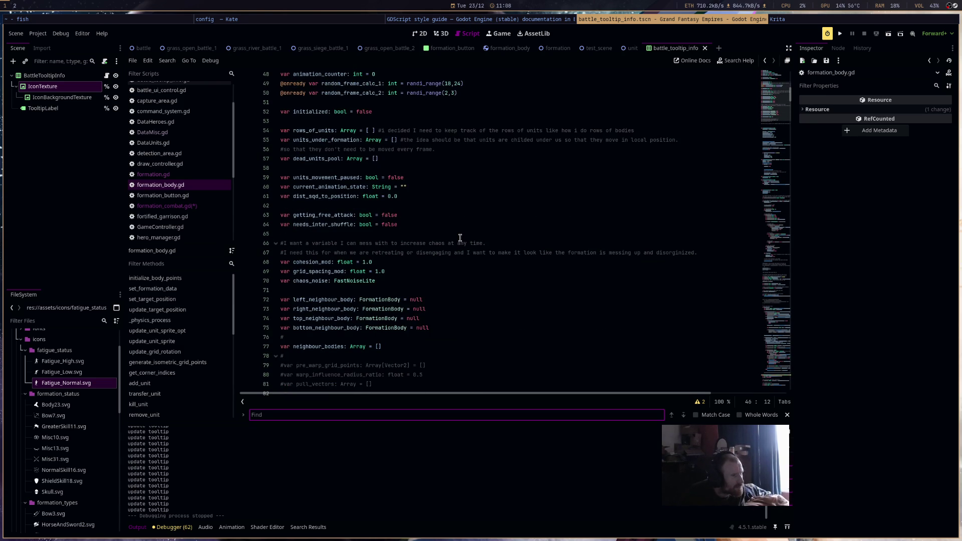
scroll(460, 238, "up", 1)
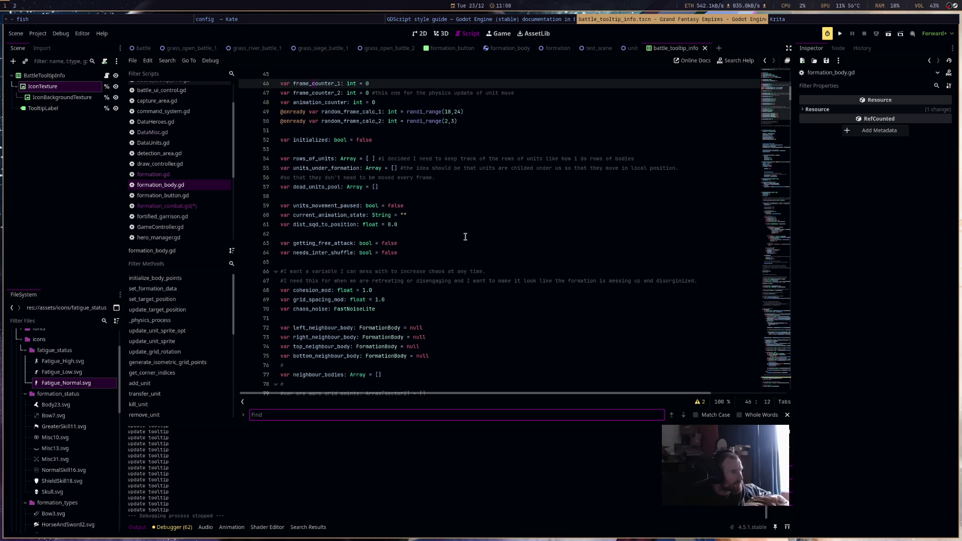
scroll(465, 236, "down", 1)
scroll(465, 237, "down", 1)
double_click(336, 140)
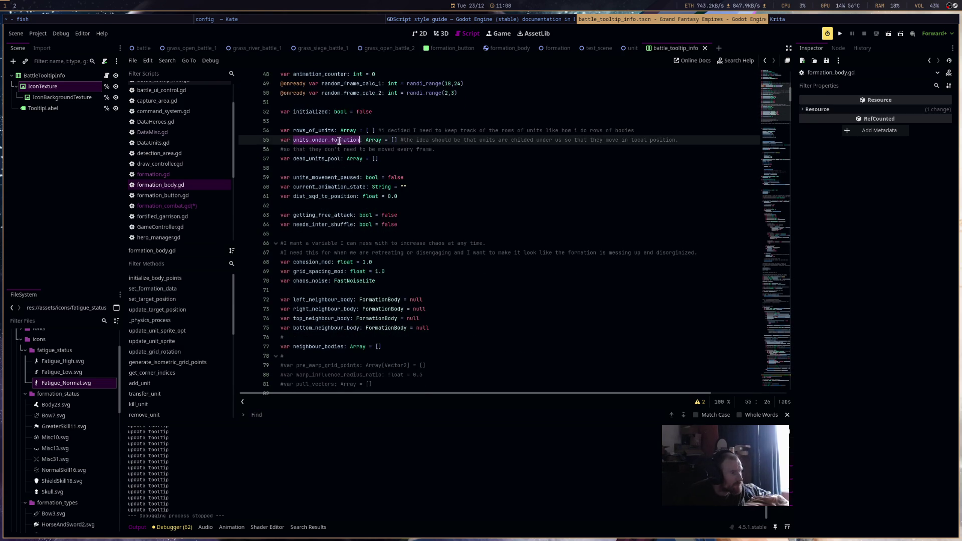
scroll(464, 205, "down", 3)
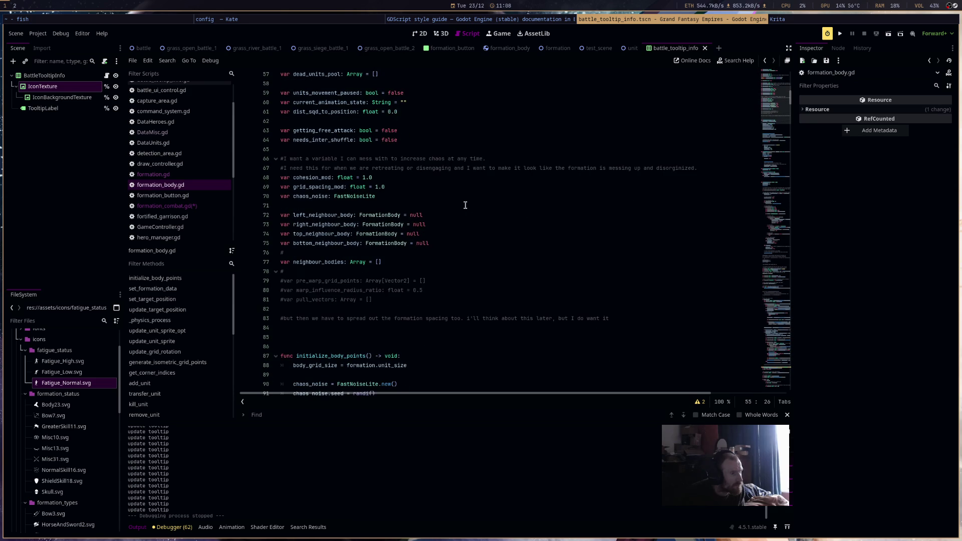
scroll(465, 205, "down", 4)
scroll(463, 206, "up", 10)
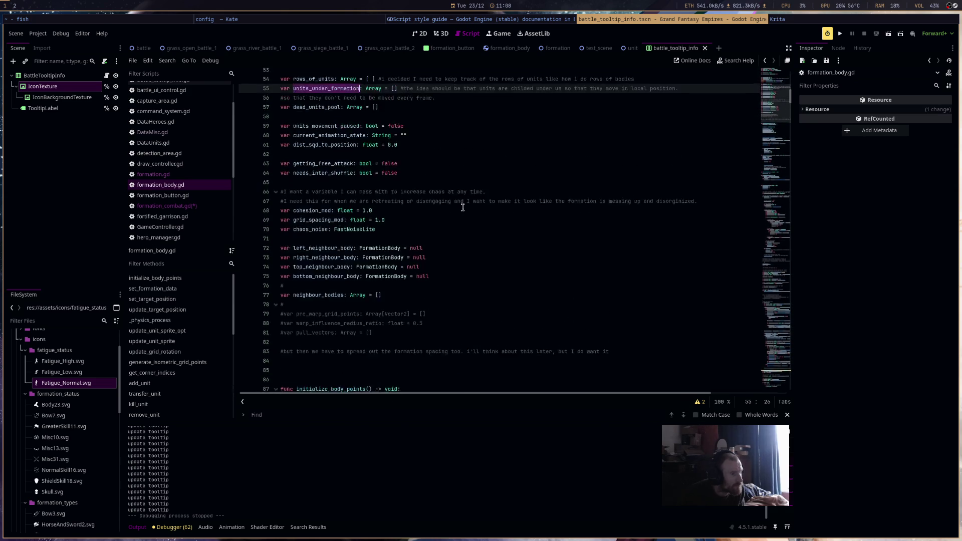
scroll(462, 207, "up", 5)
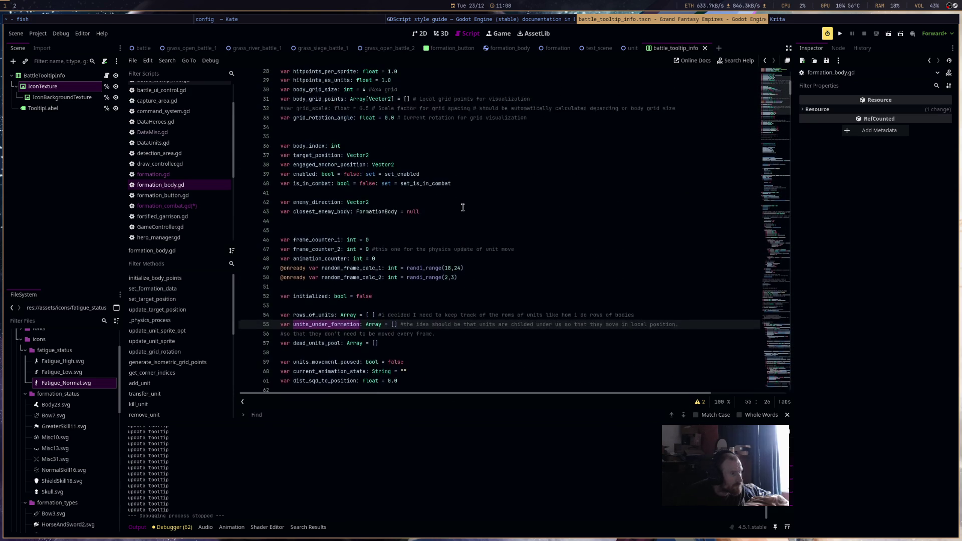
scroll(462, 207, "up", 2)
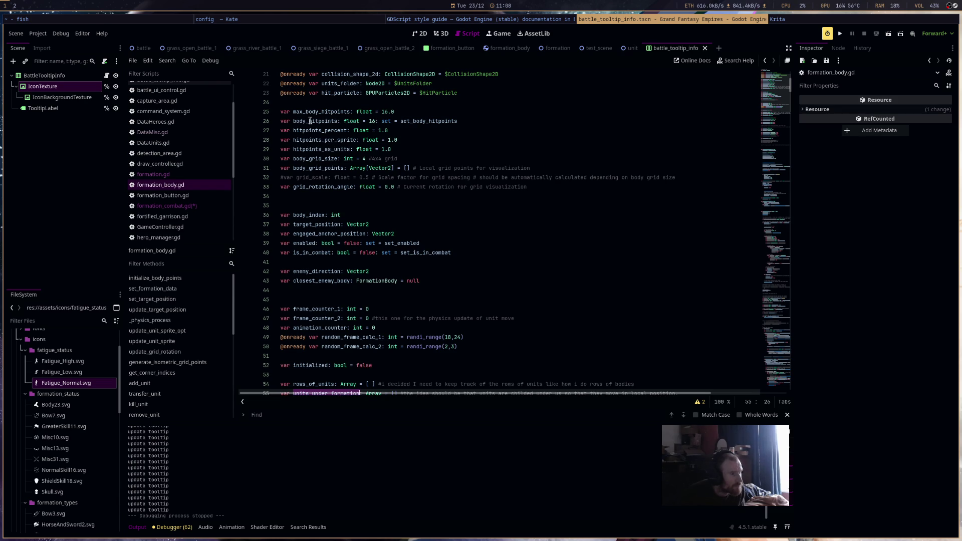
scroll(317, 185, "up", 3)
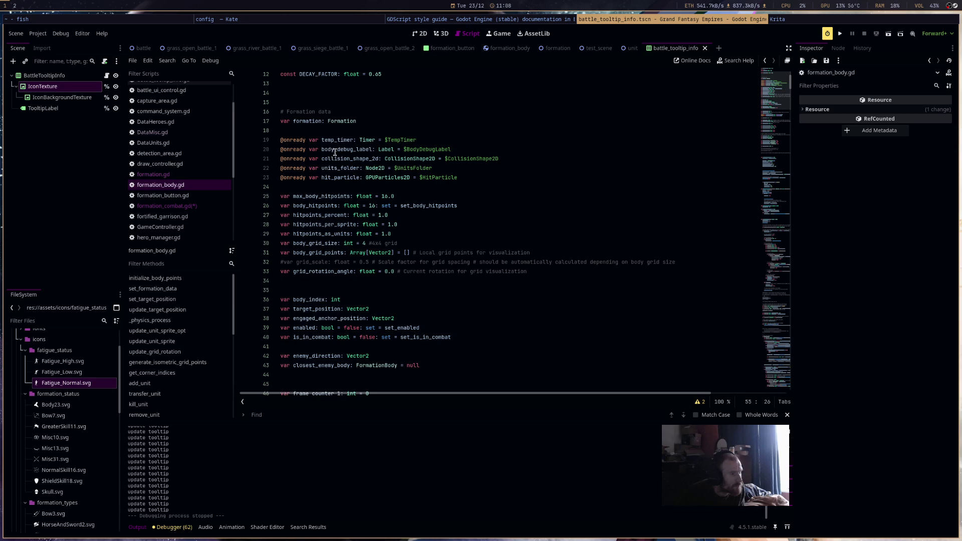
scroll(335, 167, "down", 8)
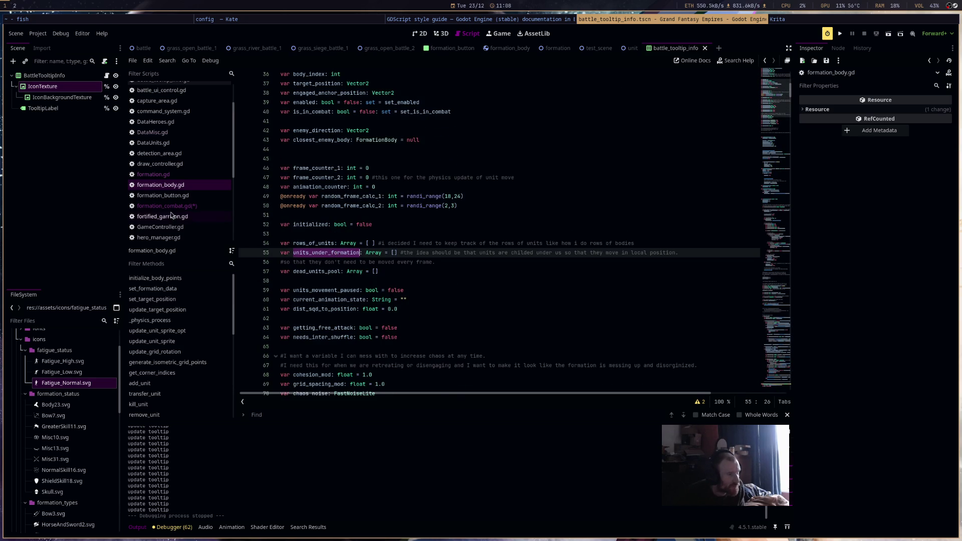
key("alt+Left")
left_click_drag(385, 235, 319, 238)
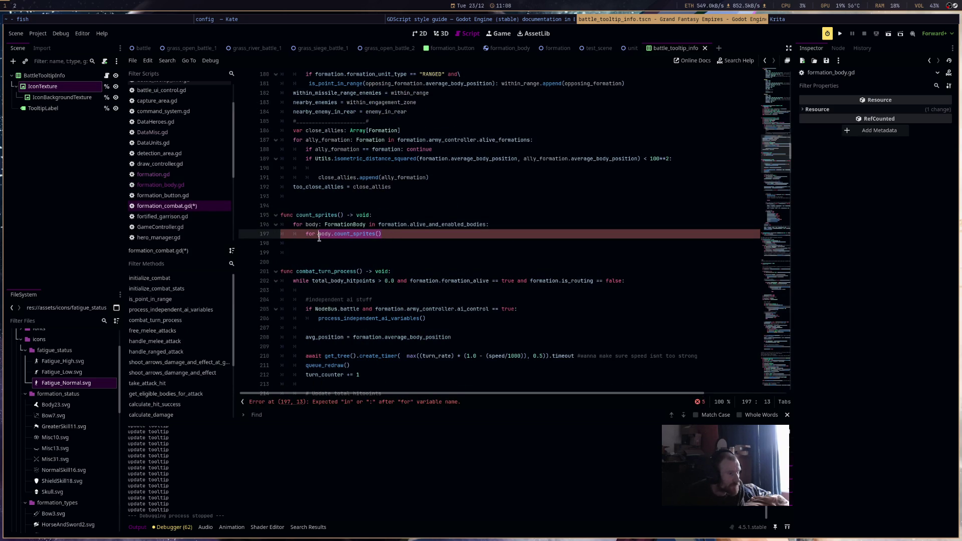
Replace the inner line with a for i over body.units_under_formation.size() and an if on units_under_formation.
key("BackSpace")
key("ctrl+space")
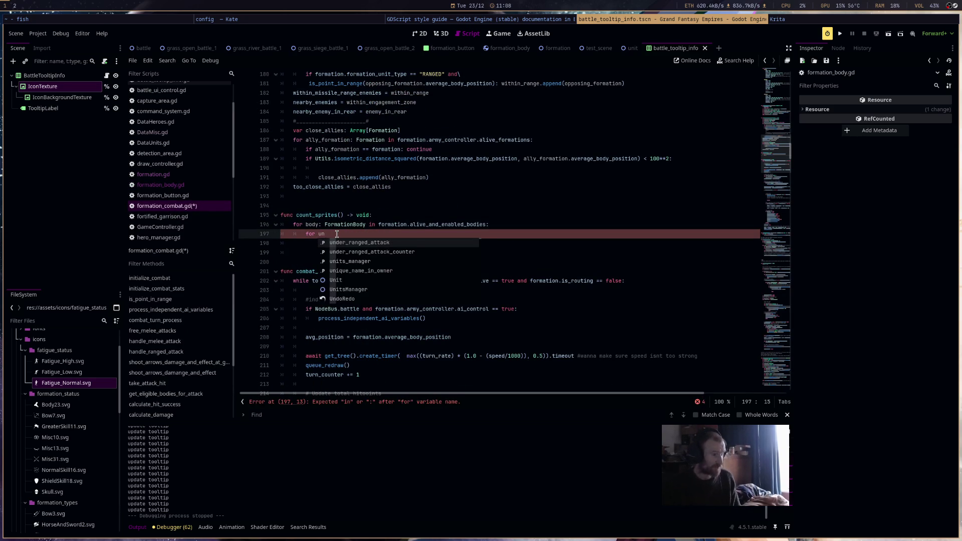
type("unit:")
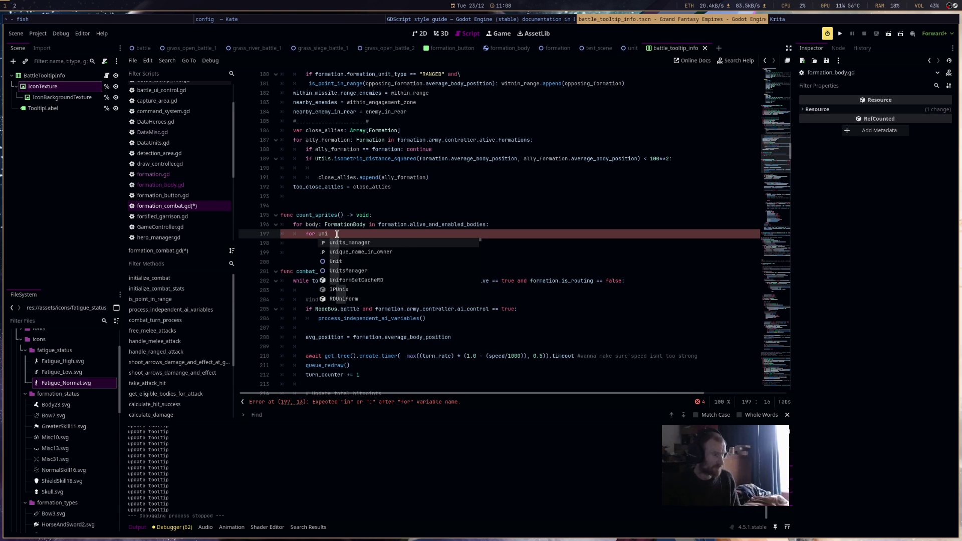
key("BackSpace")
key("BackSpace")
key("BackSpace")
type("i: int ")
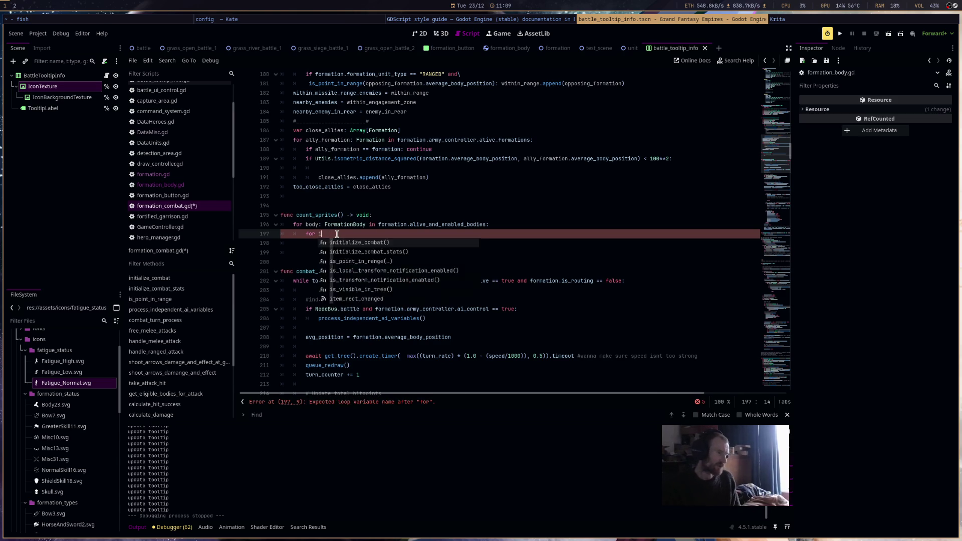
type("in ")
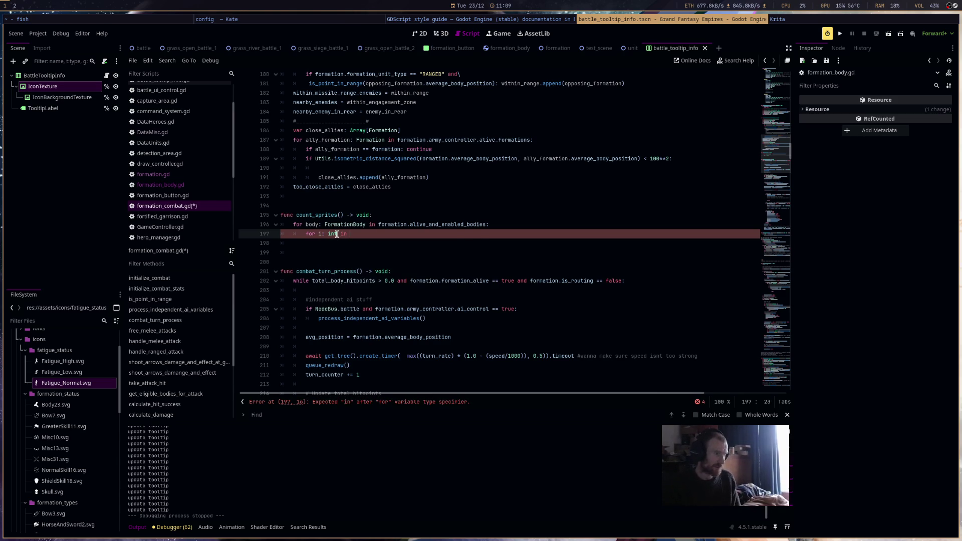
type("body.un")
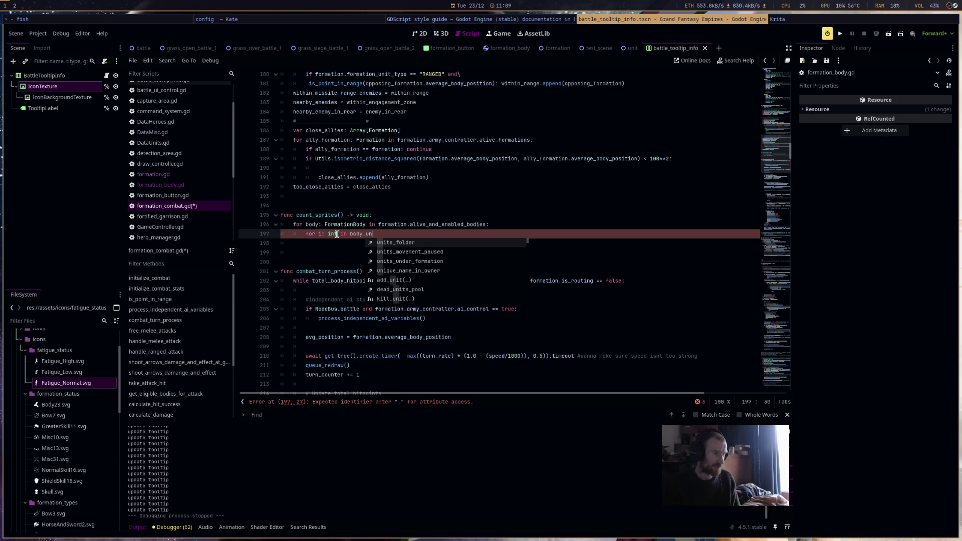
key("Return")
type(".")
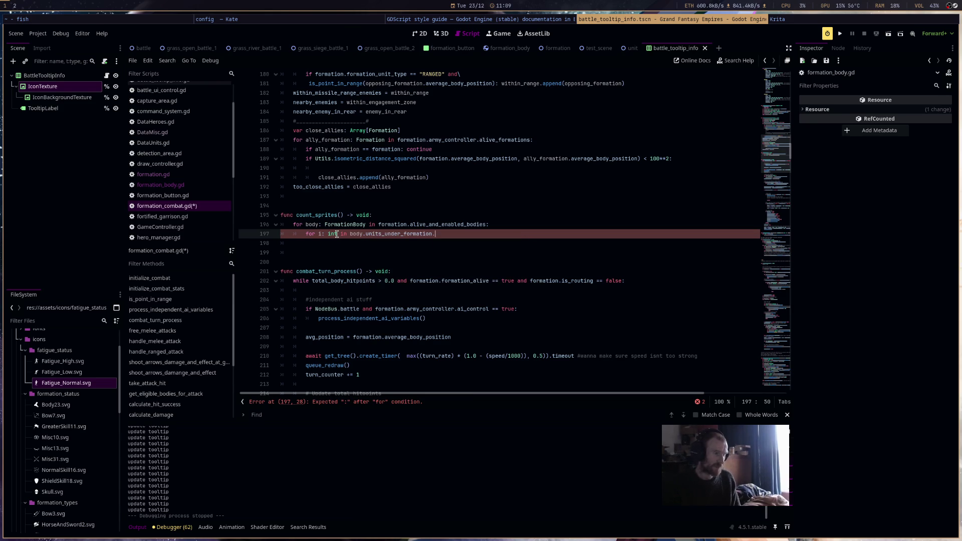
type("size()")
type(":")
key("Return")
type("if body.uni")
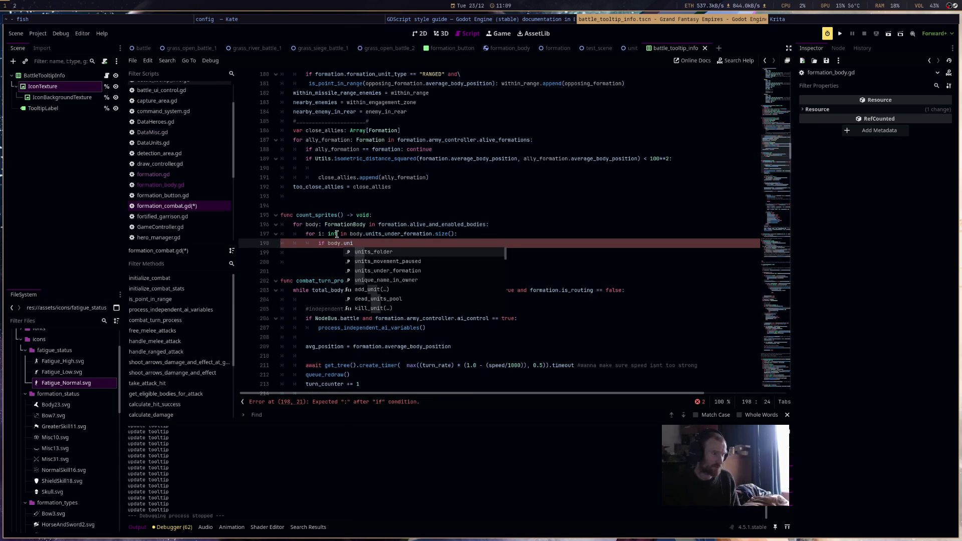
key("Down")
key("Down")
key("Return")
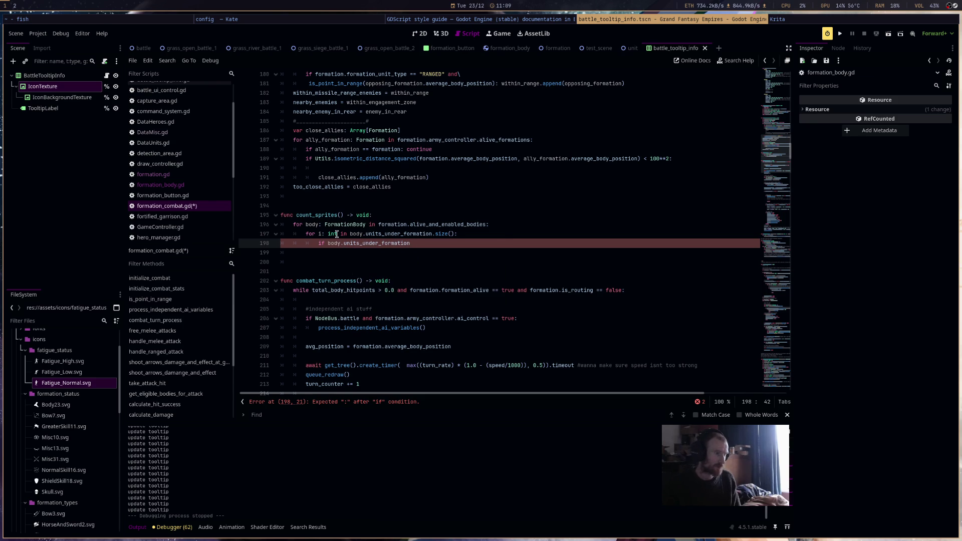
Declare var new_count: int = 0 and increment it for each non-null units_under_formation[i].
left_click(380, 211)
key("Return")
type("var new_count: int = ")
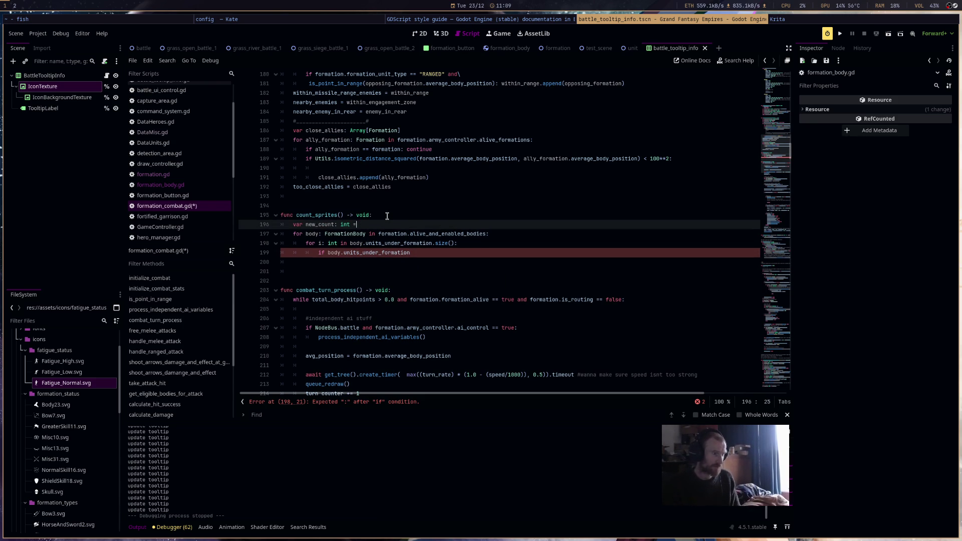
type("0")
left_click(449, 255)
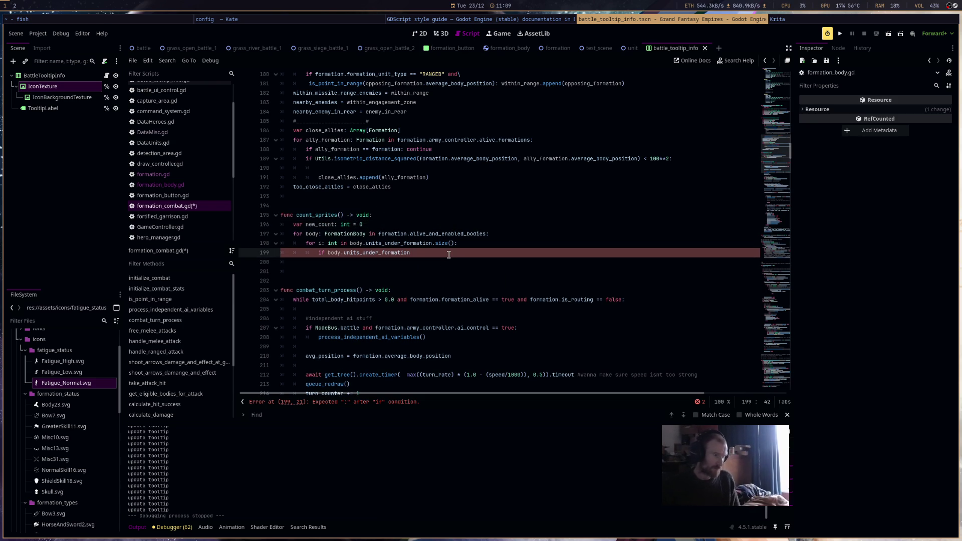
type("[oo")
key("Escape")
type("i] != null:")
key("Return")
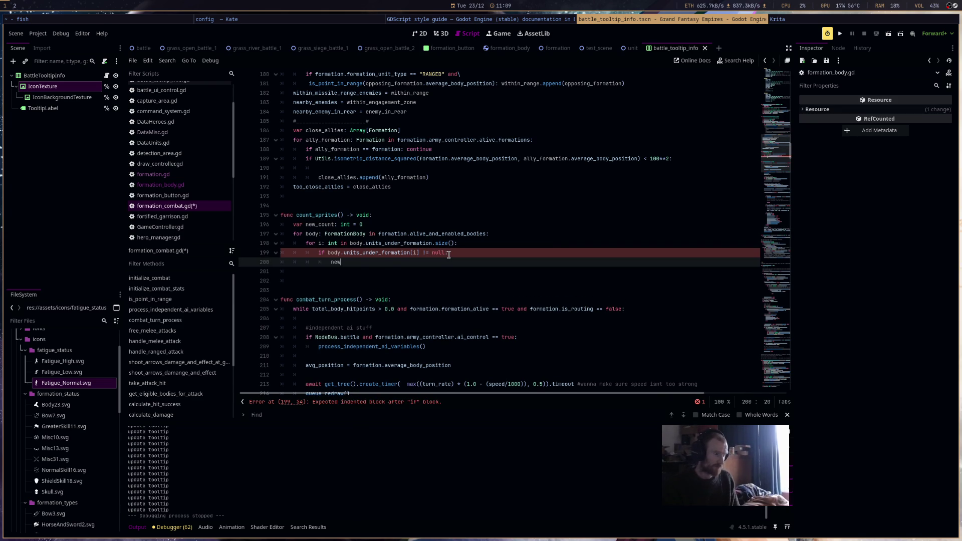
type("_count += 1")
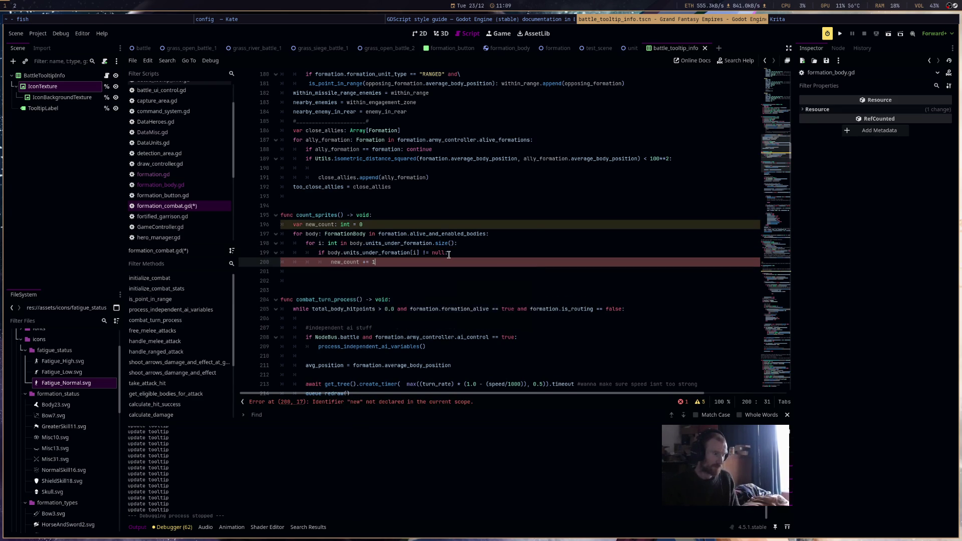
Assign new_count to sprite_count and save formation_combat.gd.
key("Return")
type("u")
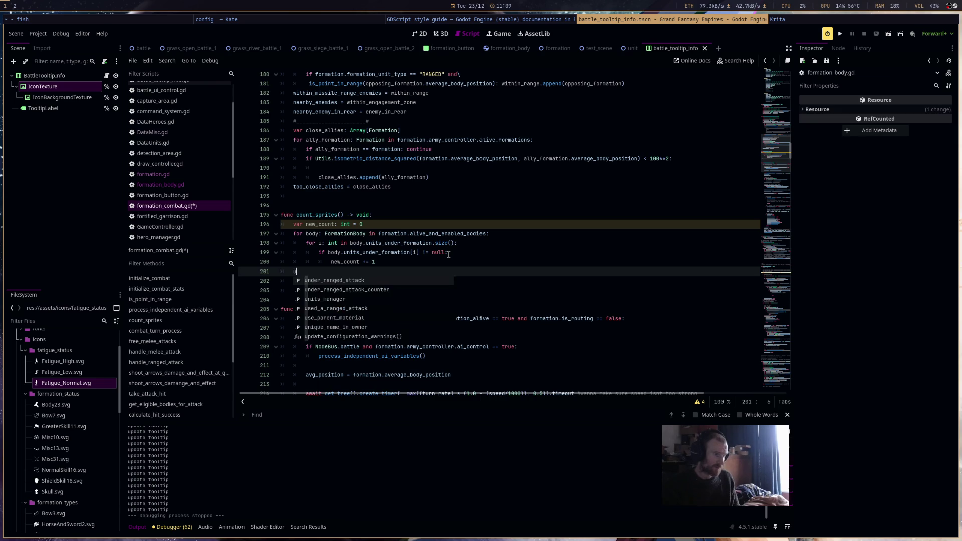
key("BackSpace")
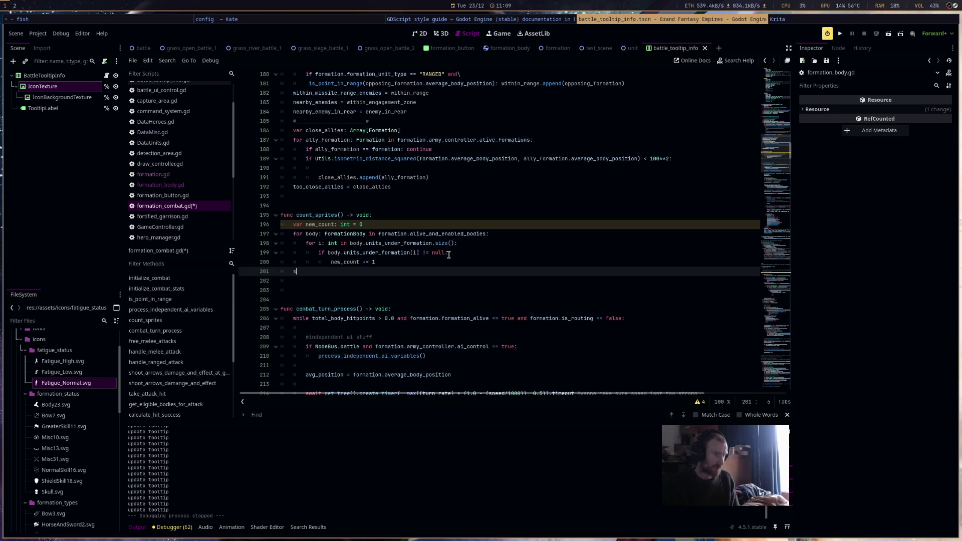
type("prite_count = new")
key("Return")
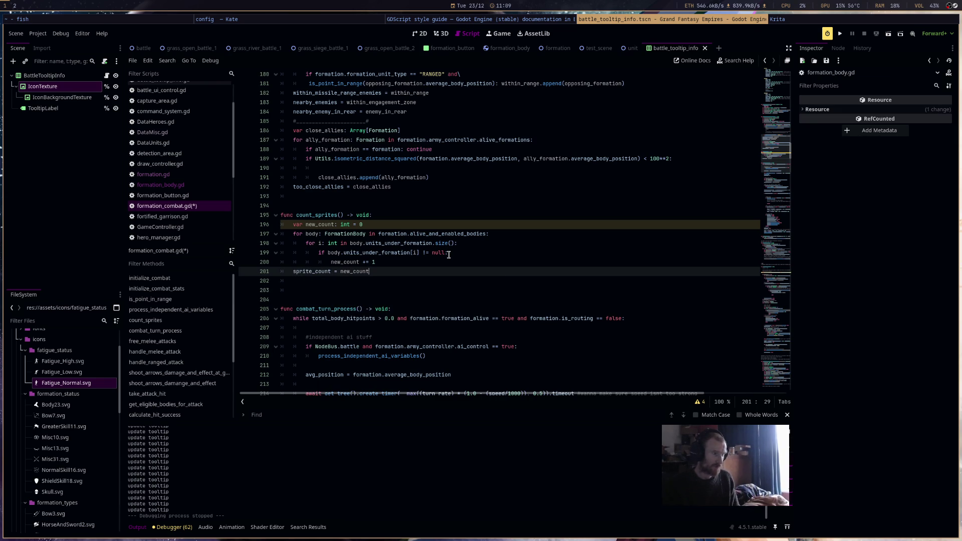
key("ctrl+s")
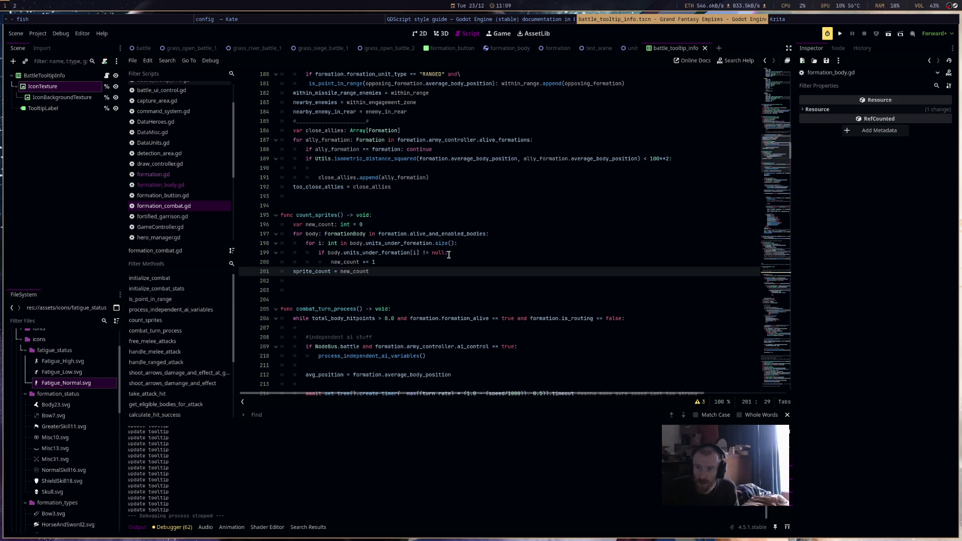
scroll(324, 214, "up", 6)
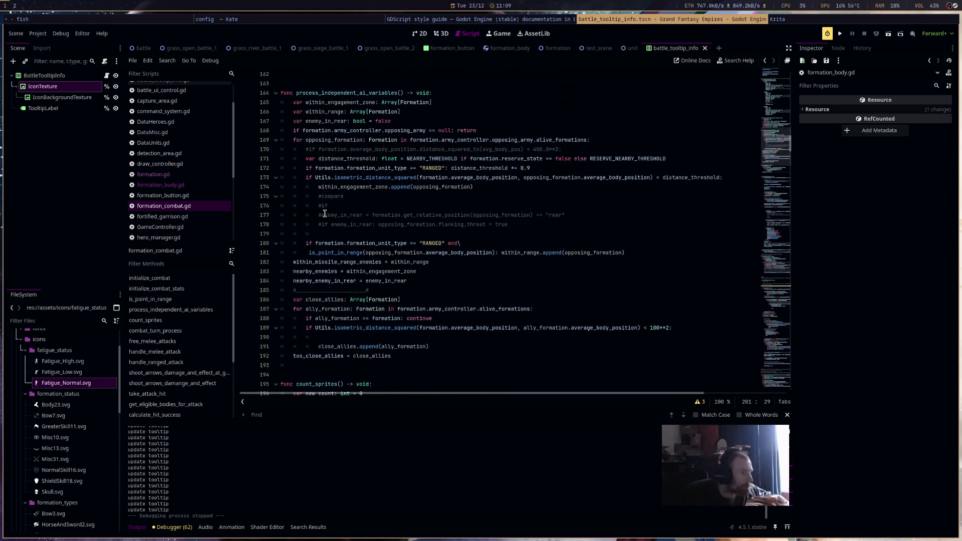
Call count_sprites() right after the avg_position line in combat_turn_process, then switch to battle_ui_control.gd.
scroll(410, 240, "down", 2)
scroll(410, 240, "down", 10)
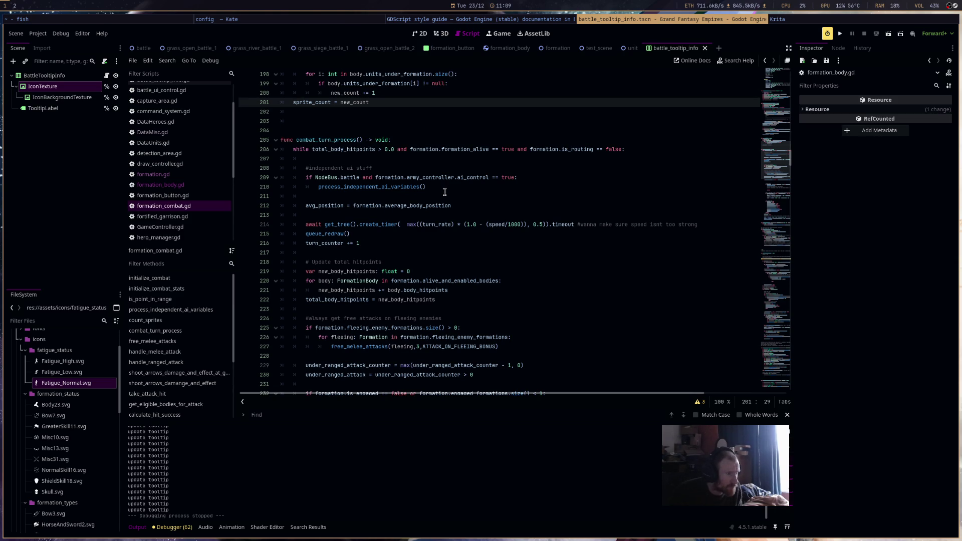
left_click(437, 214)
key("Return")
key("Return")
key("Up")
key("Up")
type("cou")
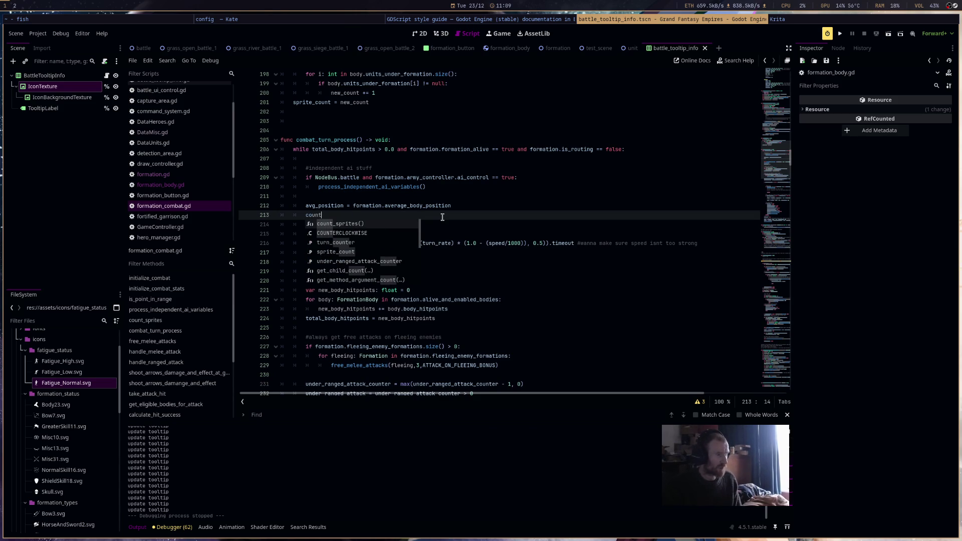
key("Return")
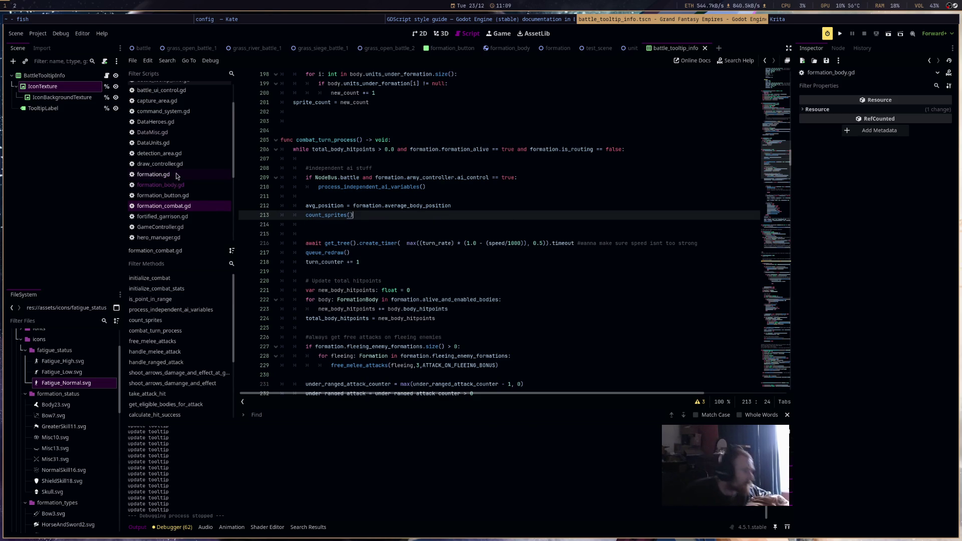
scroll(203, 206, "up", 2)
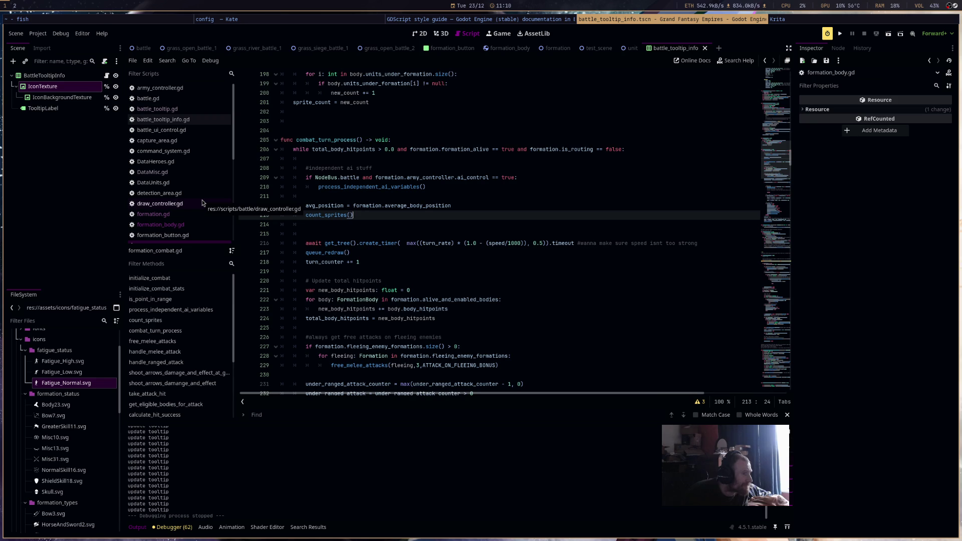
left_click(161, 129)
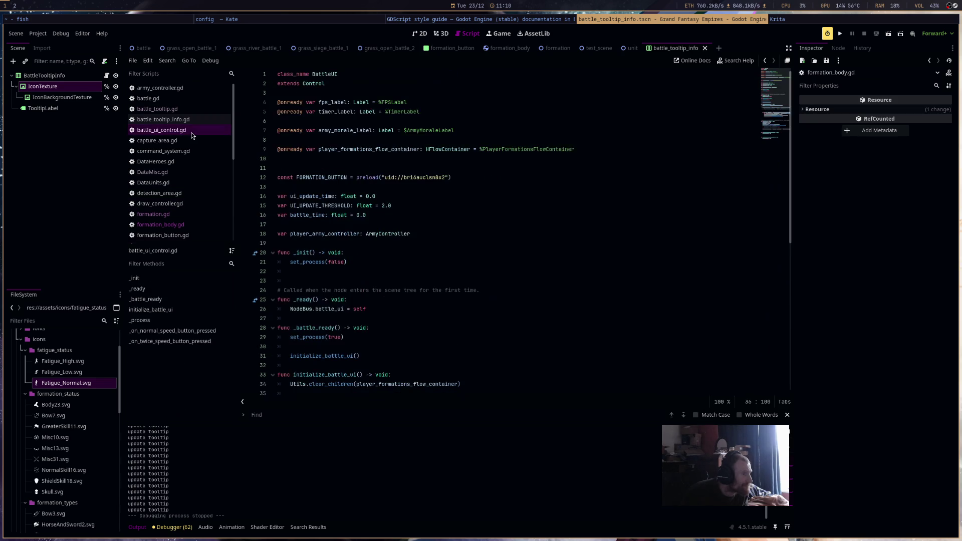
In battle_tooltip.gd, replace the FORMATION case's pass with copies of the HERO icon texture and colour lines.
left_click(194, 109)
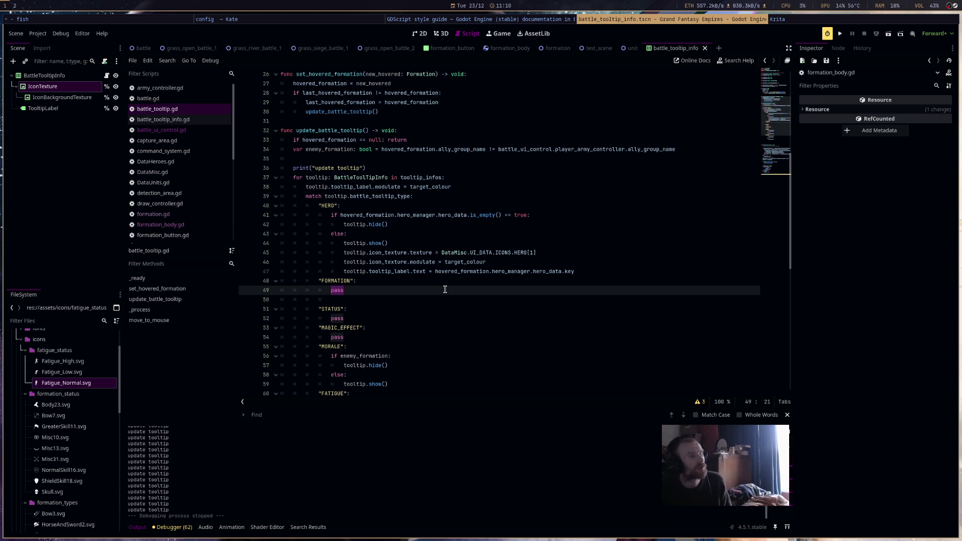
left_click_drag(521, 263, 278, 255)
key("ctrl+c")
triple_click(379, 293)
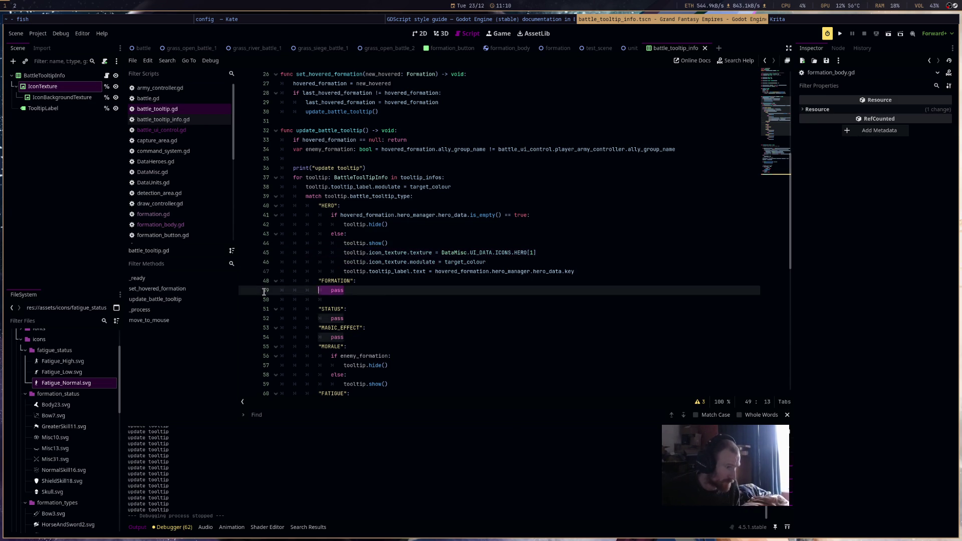
key("ctrl+v")
left_click(341, 290)
key("BackSpace")
left_click(342, 299)
key("BackSpace")
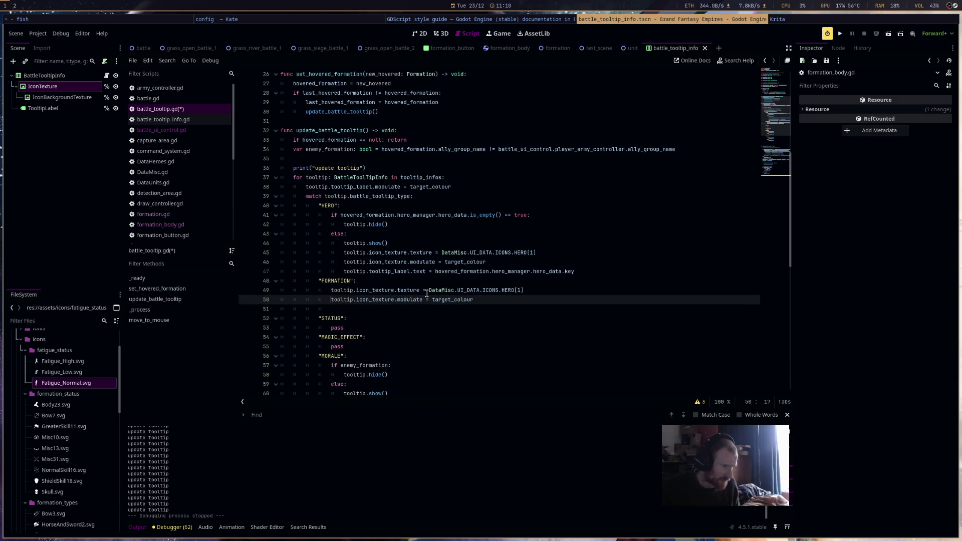
Change the texture lookup to ICONS.get(hovered_formation.formation_unit_type)[1].
double_click(508, 290)
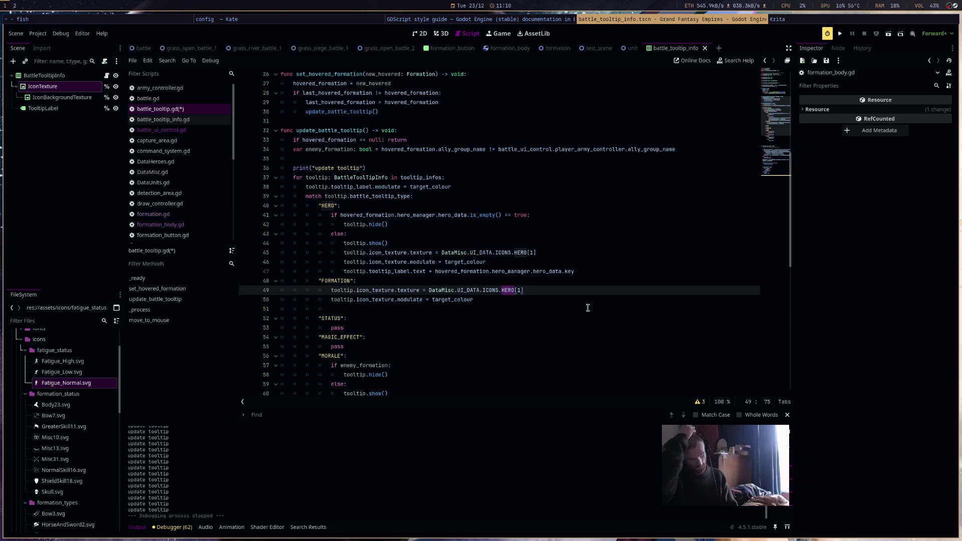
left_click_drag(524, 290, 499, 290)
type(".")
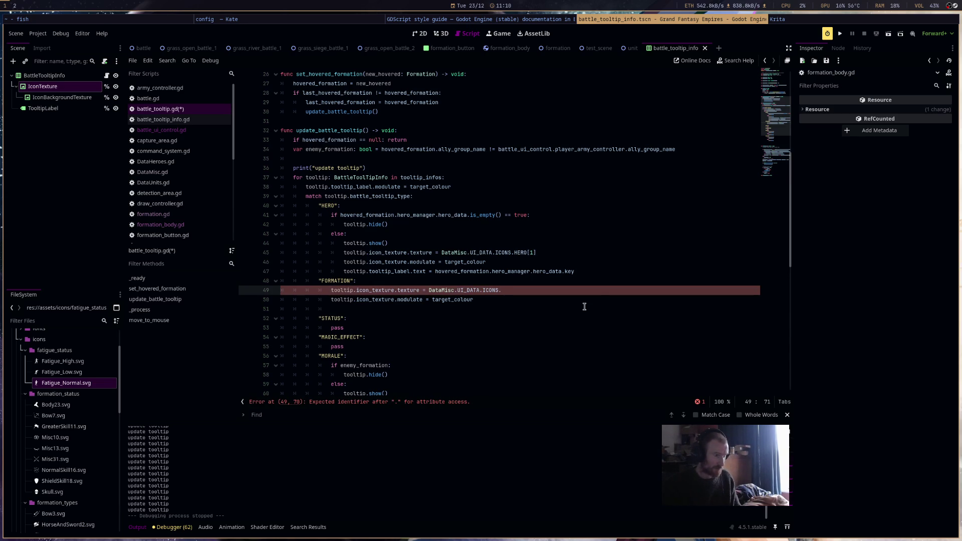
type("get(form")
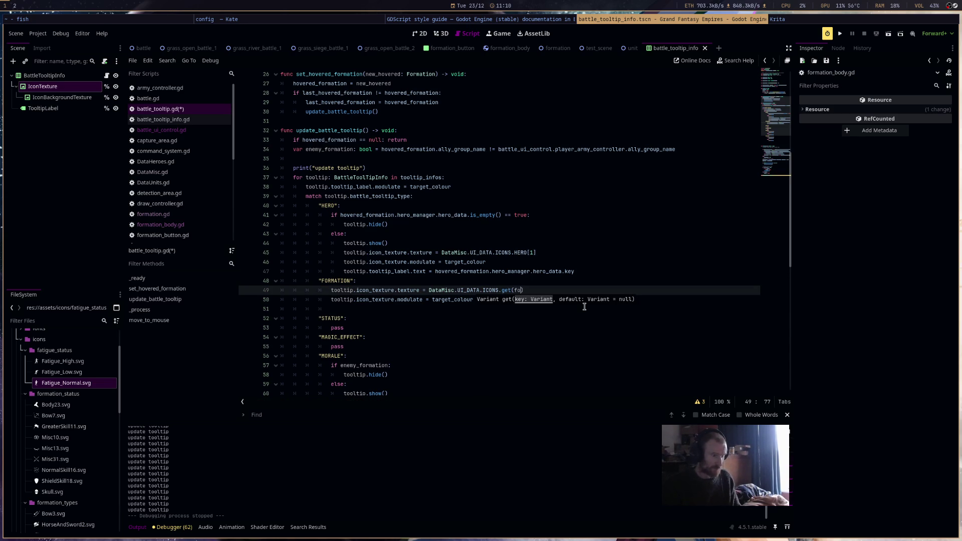
key("Down")
key("Down")
key("Down")
key("Return")
type(".formation_uni")
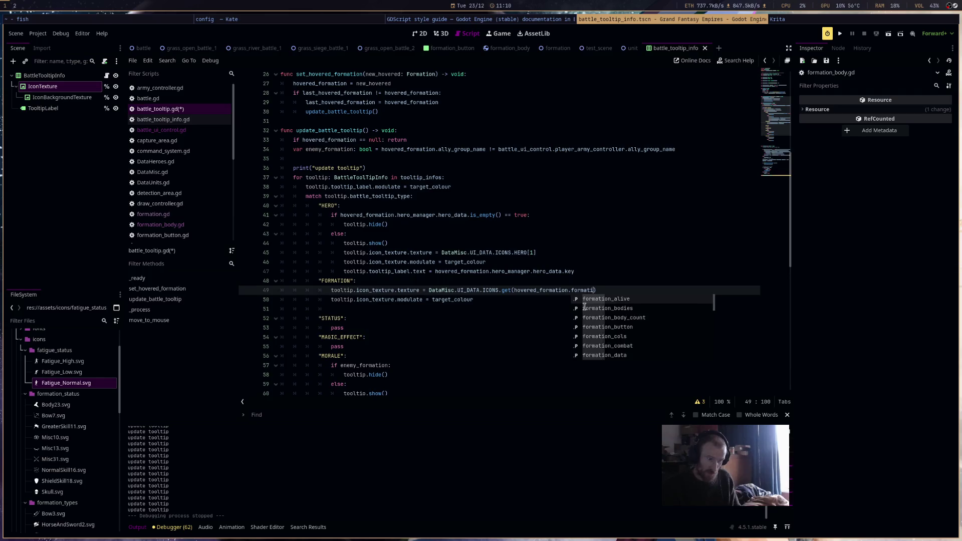
left_click(584, 308)
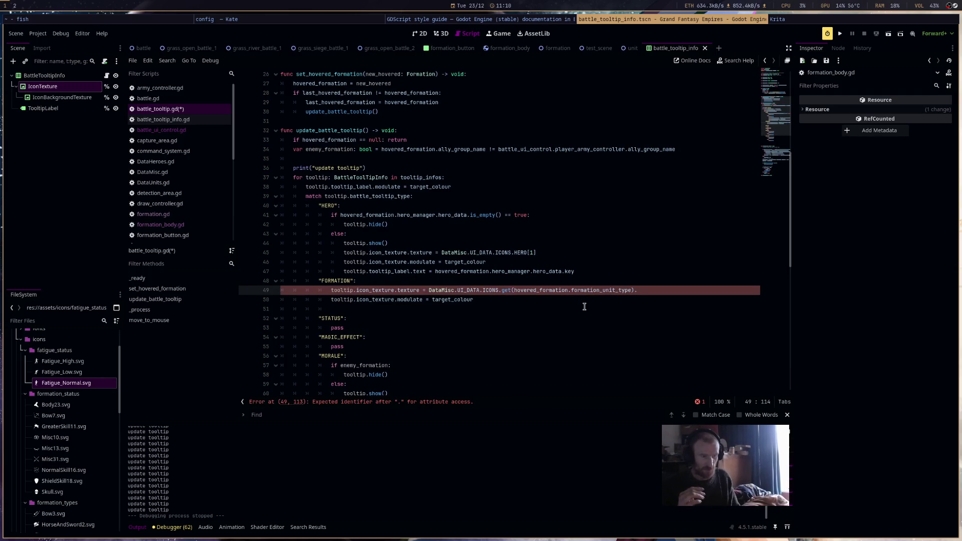
type("[1")
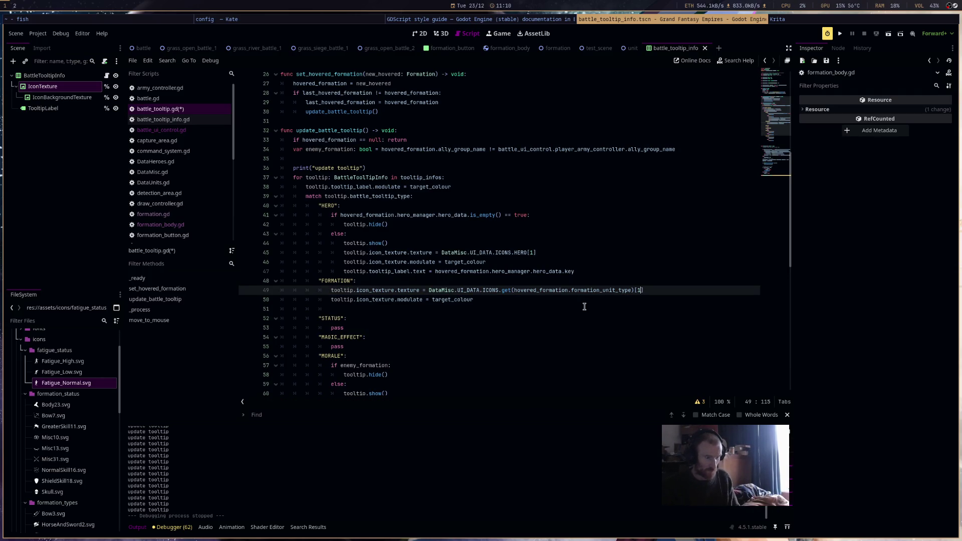
Use the same lookup with index [0] for modulate and save battle_tooltip.gd.
left_click(428, 290, "shift")
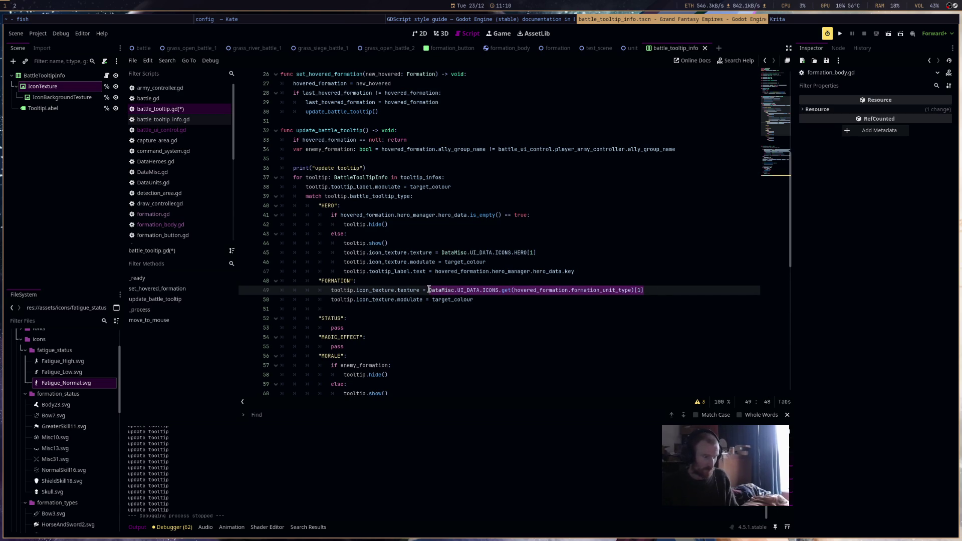
key("ctrl+c")
double_click(451, 299)
key("ctrl+v")
left_click(641, 299)
left_click(644, 299)
key("Delete")
type("0")
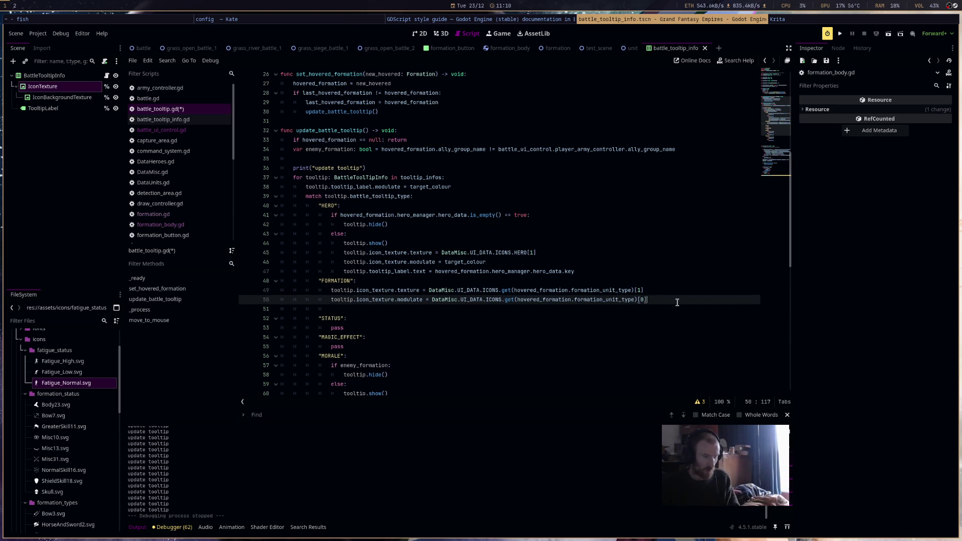
key("End")
key("Return")
key("ctrl+s")
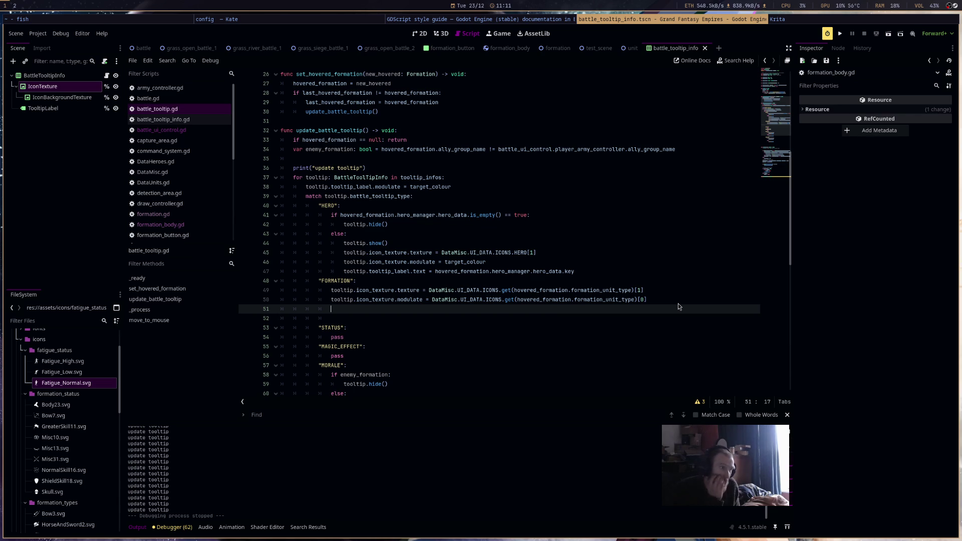
Select the TooltipLabel node in the scene tree.
left_click(43, 108)
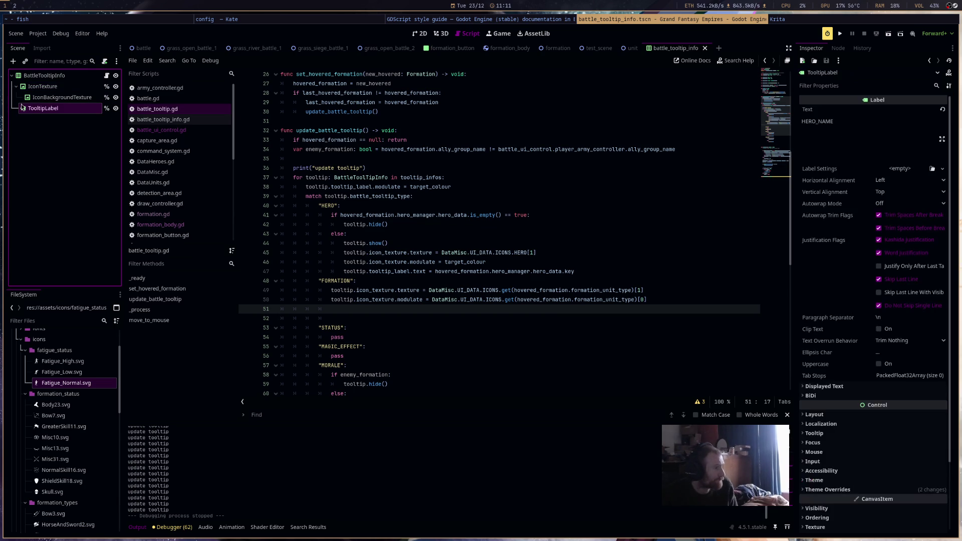
Duplicate TooltipLabel, clear the copy's HERO_NAME text, and save the scene.
key("ctrl+d")
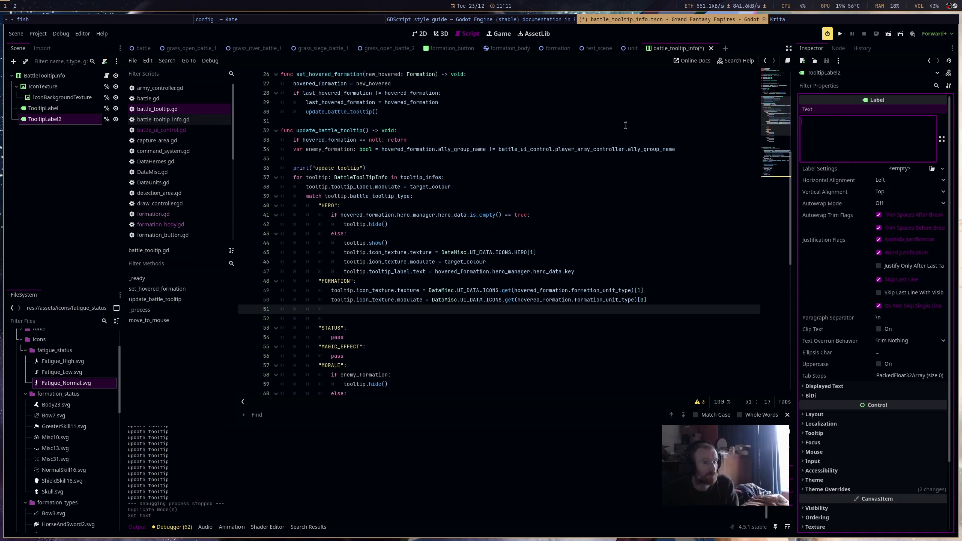
key("Up")
double_click(817, 121)
key("BackSpace")
key("ctrl+s")
scroll(527, 211, "up", 1)
scroll(527, 211, "up", 7)
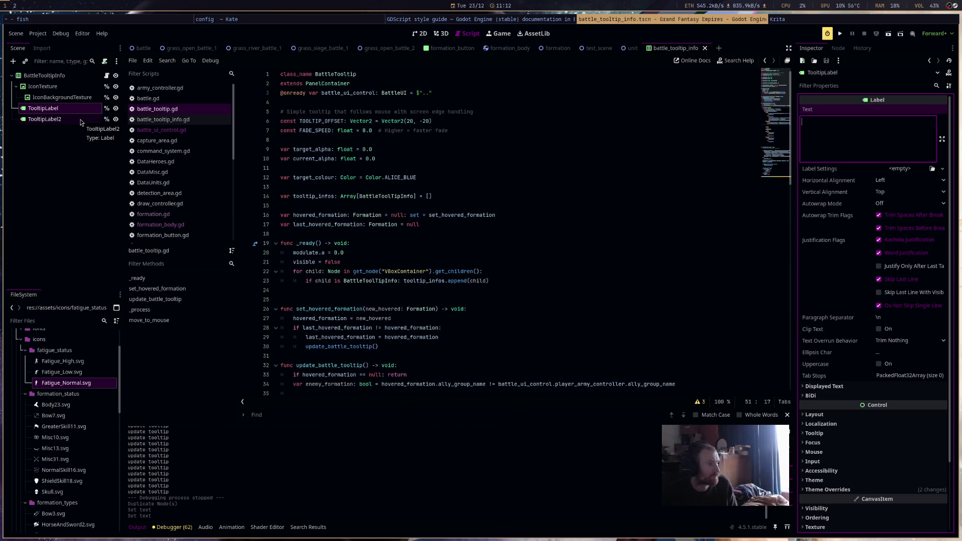
Add a tooltip_label_2 reference under tooltip_label in battle_tooltip_info.gd and save.
left_click(166, 120)
mouse_move(46, 119)
left_mouse_down()
mouse_move(399, 188)
mouse_move(371, 177)
left_mouse_up()
left_click(452, 158)
key("Return")
left_click(272, 186)
key("alt+Up")
key("alt+Up")
key("ctrl+s")
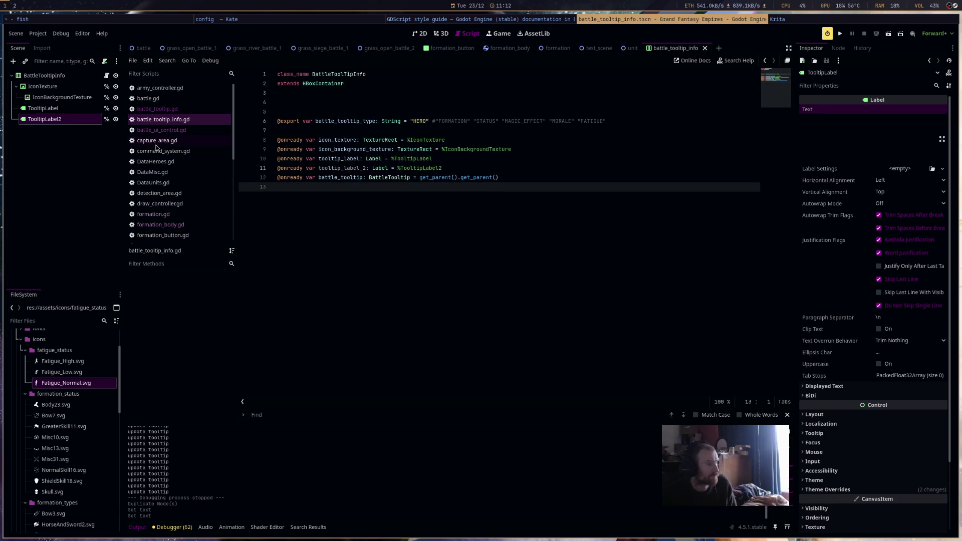
Return to battle_tooltip.gd and scroll down through it.
left_click(157, 109)
scroll(423, 310, "down", 3)
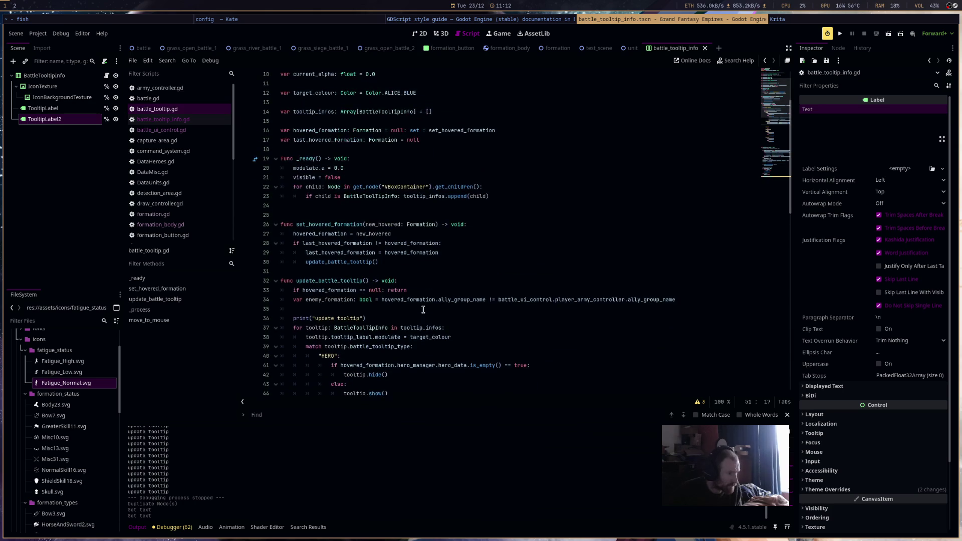
scroll(423, 310, "down", 7)
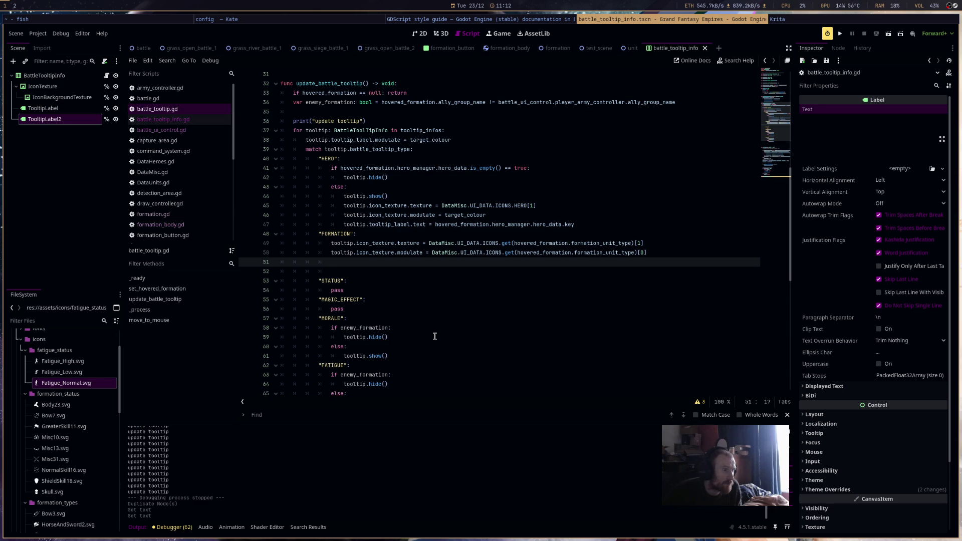
Write tooltip_label.text = hovered_formation.formation_combat.sprite_count under the FORMATION case.
type("too")
key("Return")
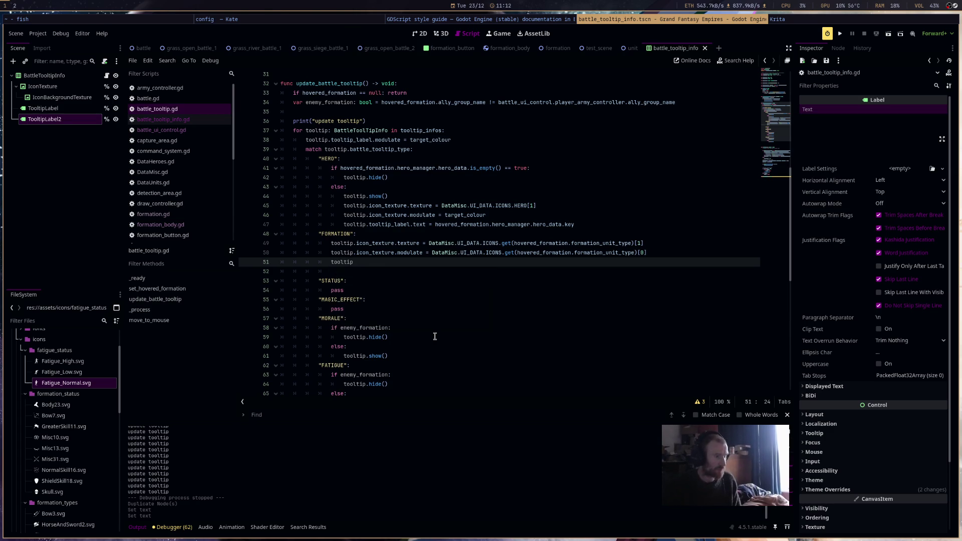
type(".la")
key("BackSpace")
key("BackSpace")
type("too")
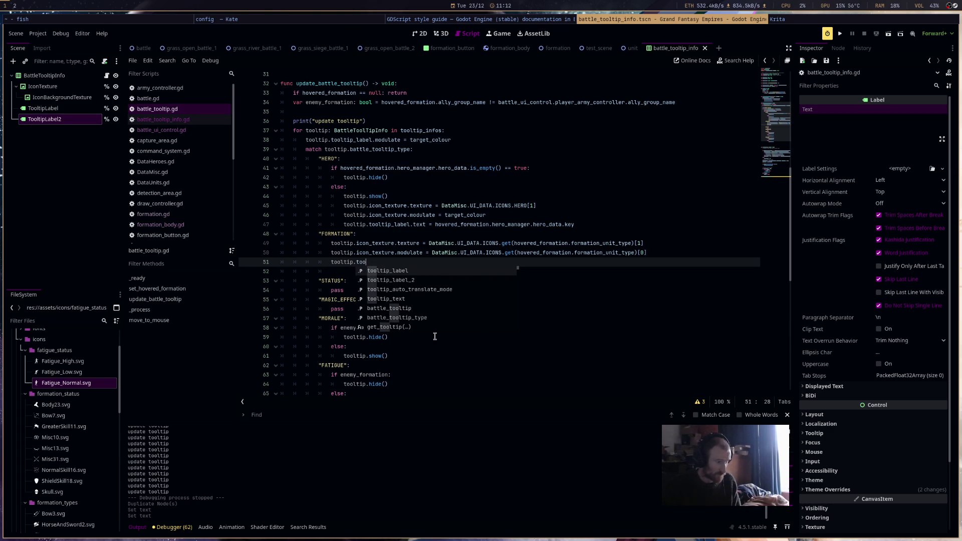
key("Return")
type(".tex")
key("Return")
type("= ")
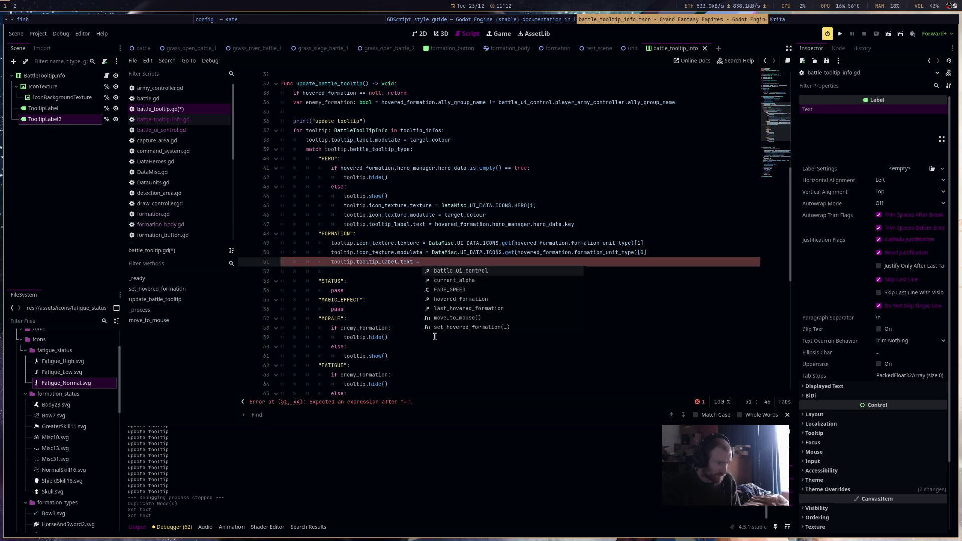
type("ho")
key("Return")
type(".")
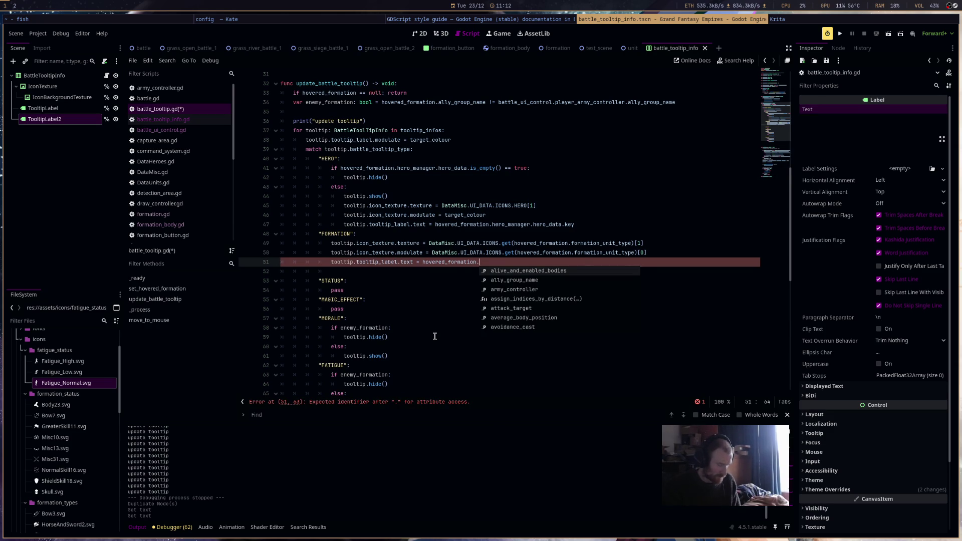
type("form")
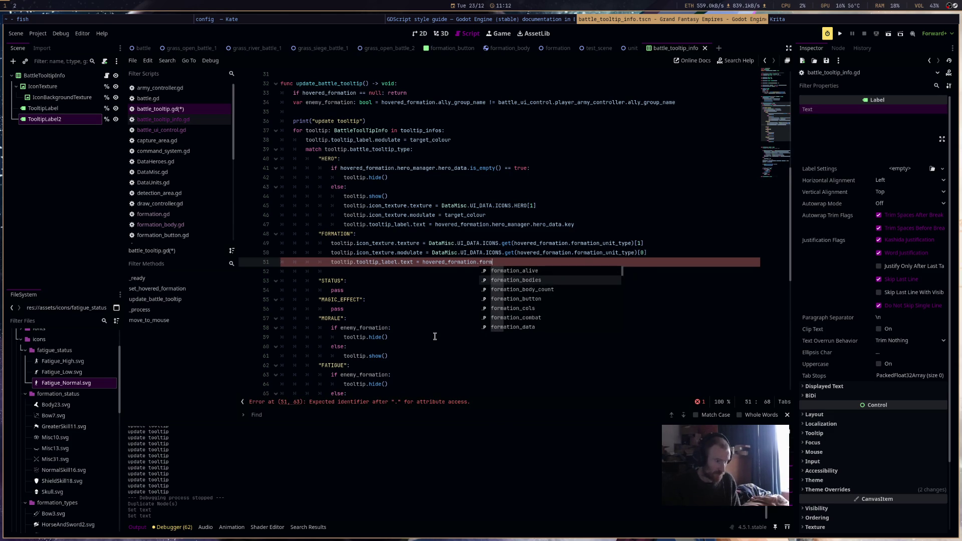
type("ation_combat.spri")
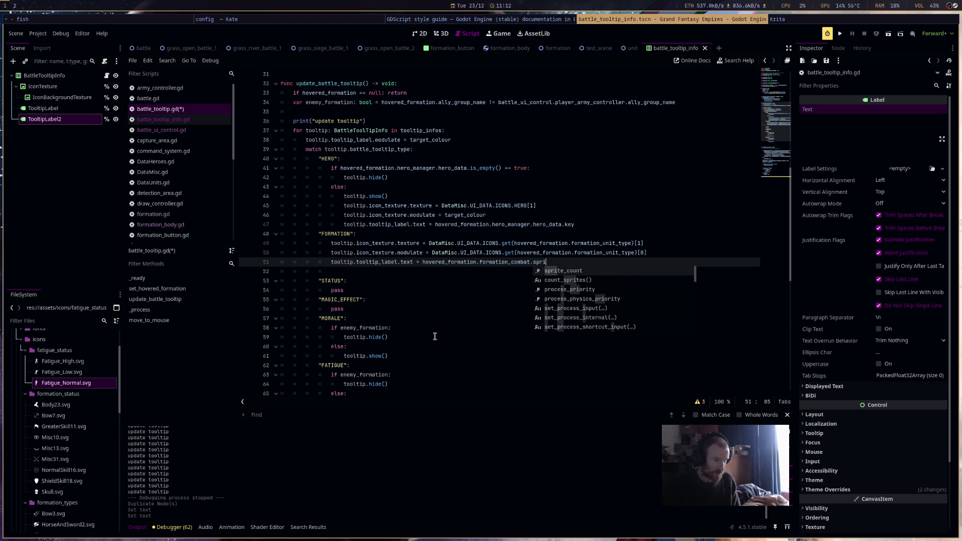
key("Return")
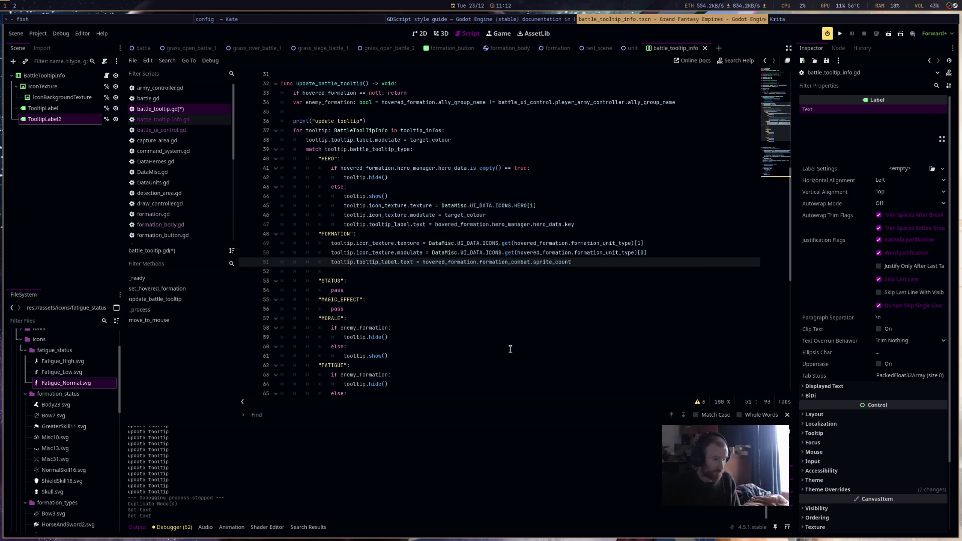
Wrap the sprite_count expression in str() so the label gets text.
left_click_drag(423, 263, 614, 259)
type("(")
key("Left")
key("Left")
type("str")
Add tooltip_label_2.text = hovered_formation.formation_unit_key below it and save battle_tooltip.gd.
left_click(651, 266)
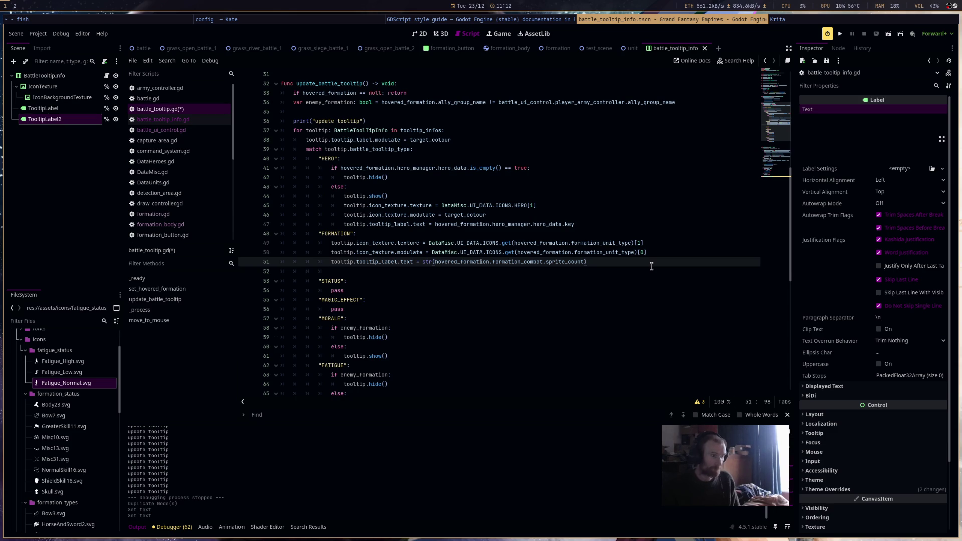
key("Return")
type("tool")
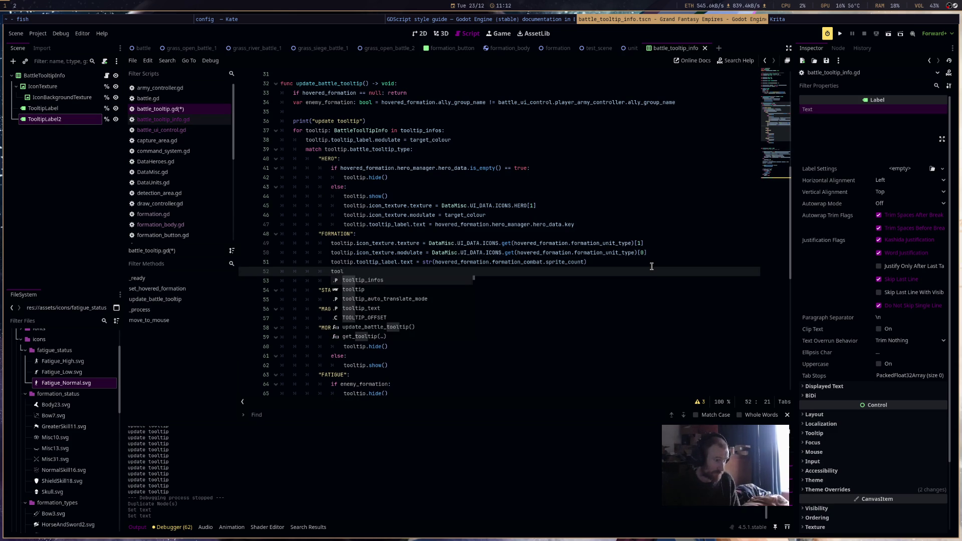
key("Down")
key("Return")
type("too")
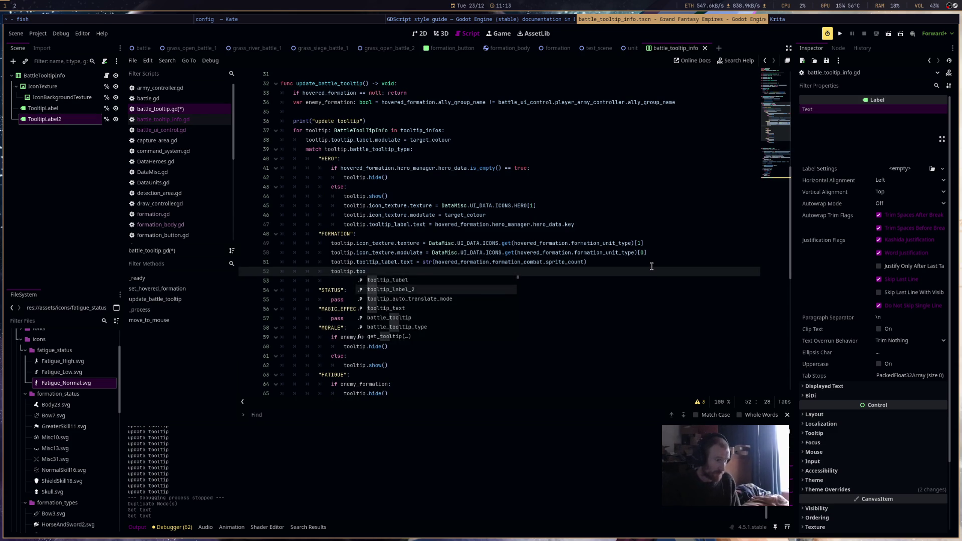
type("ltip_label_2.text = ")
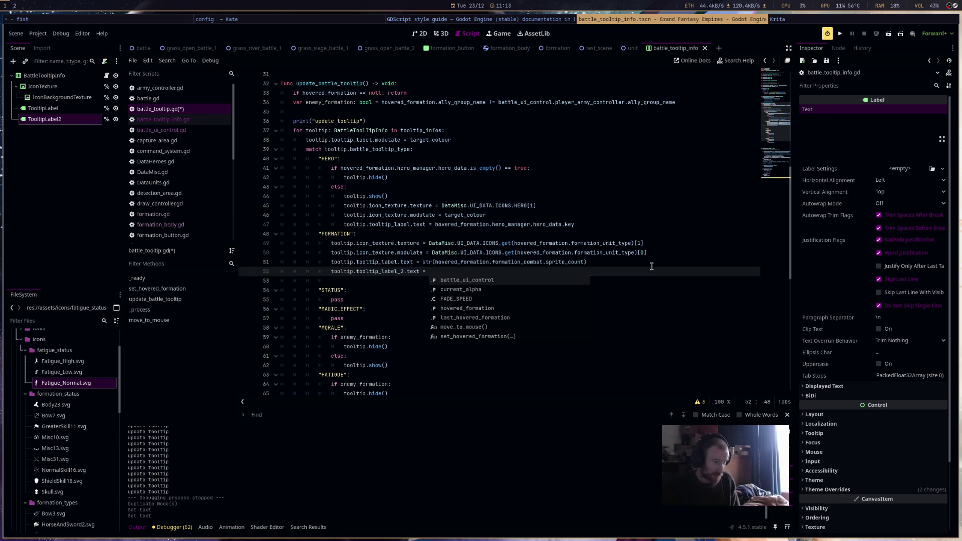
type("hovered_formation.")
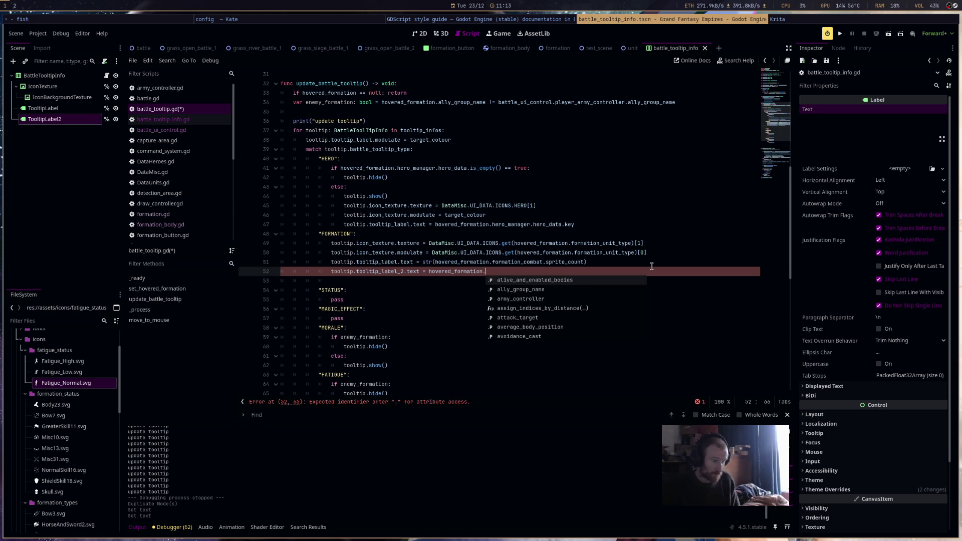
type("formation_")
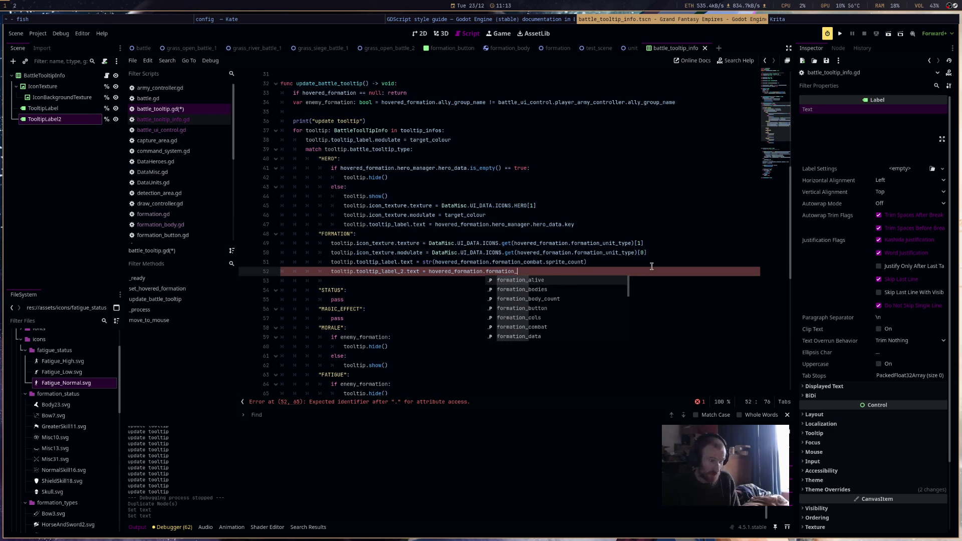
type("unit_key")
key("Return")
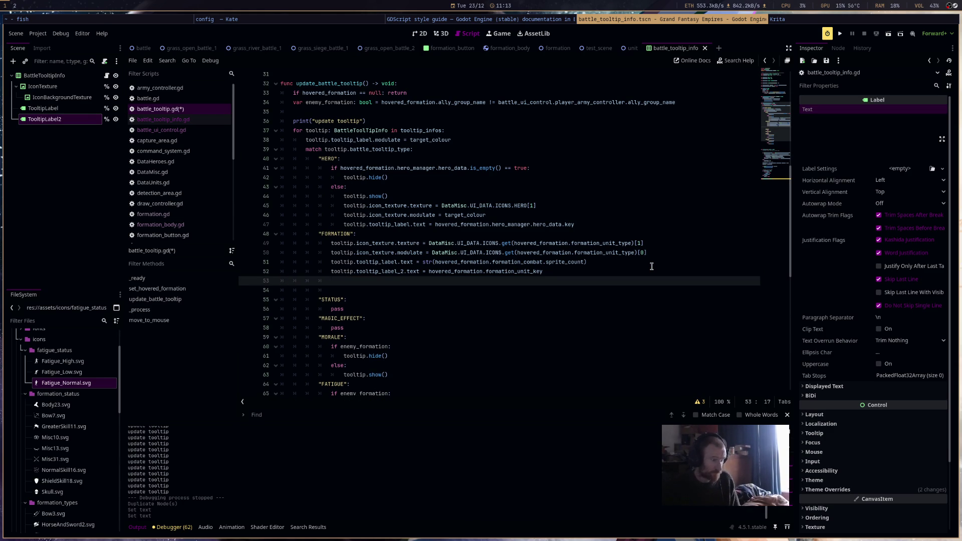
key("BackSpace")
key("BackSpace")
key("BackSpace")
key("Down")
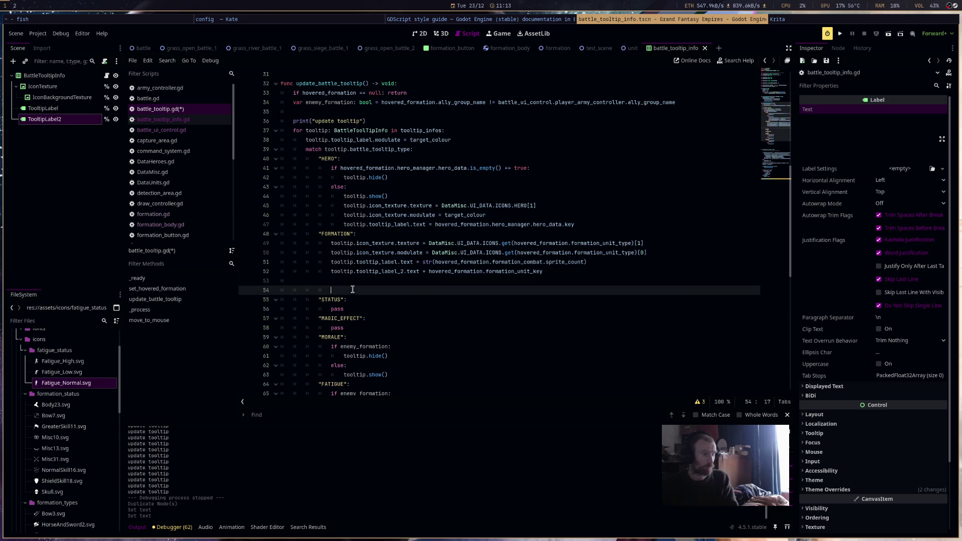
key("BackSpace")
left_click(409, 289)
key("ctrl+s")
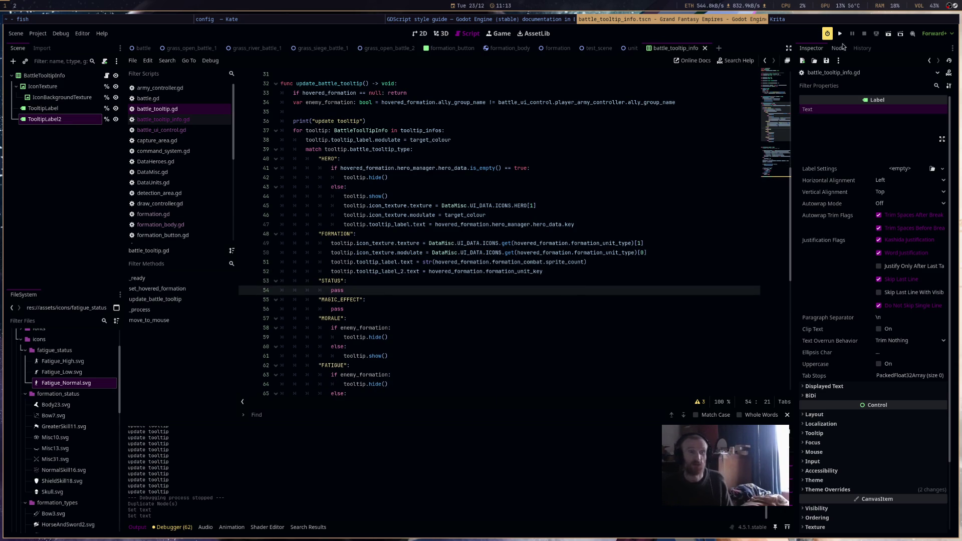
left_click(842, 39)
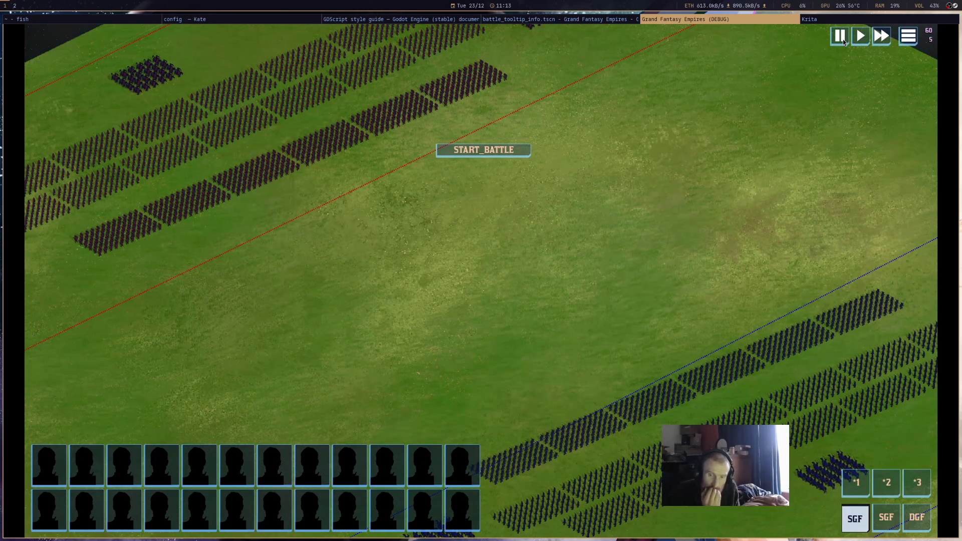
mouse_move(707, 375)
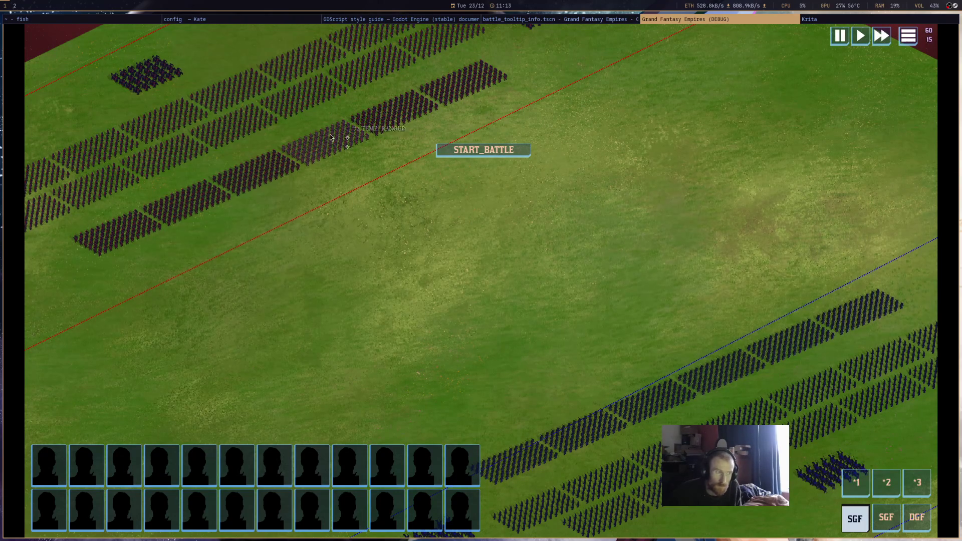
mouse_move(303, 130)
mouse_move(331, 142)
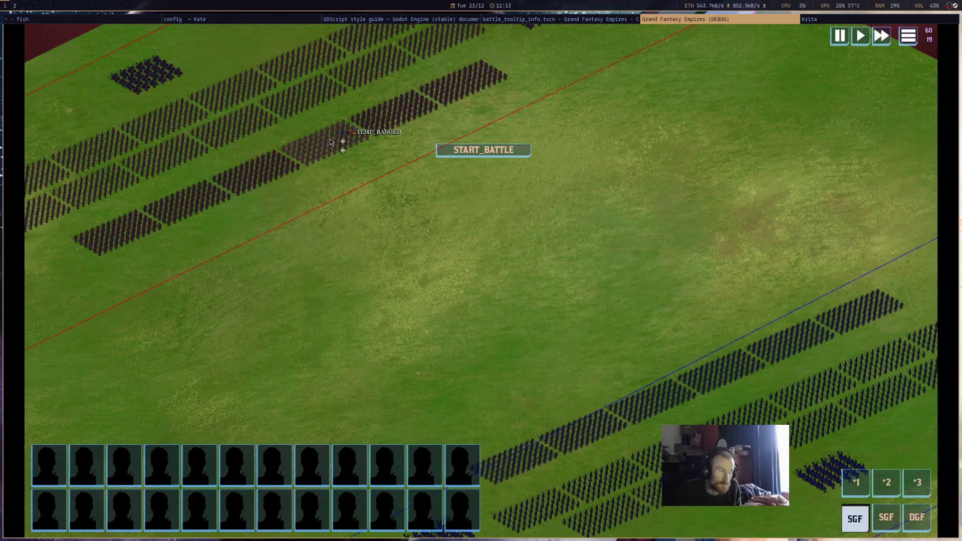
mouse_move(384, 125)
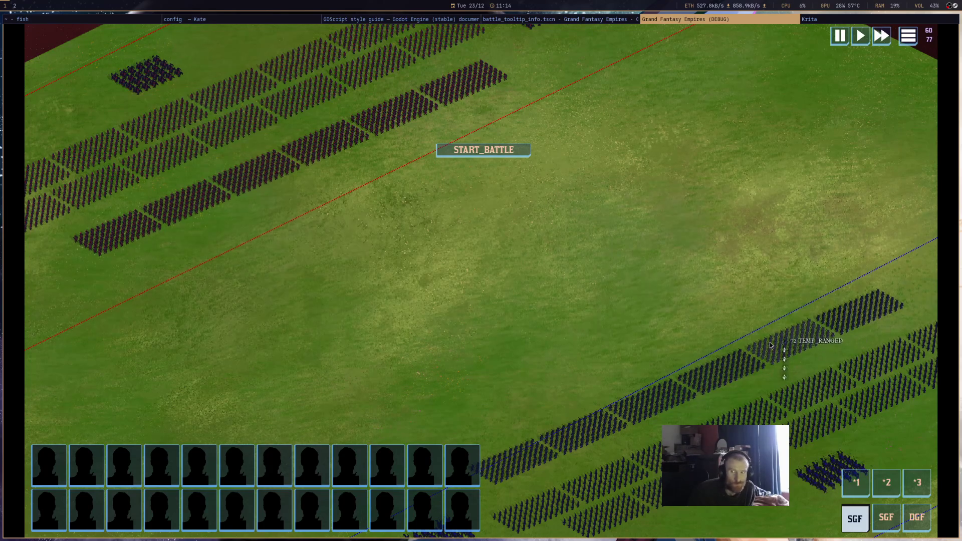
key("F8")
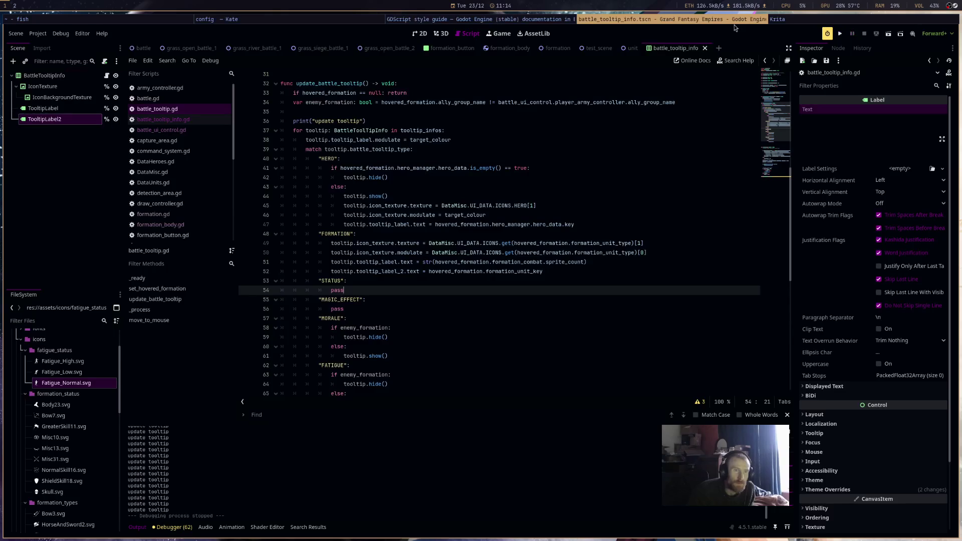
Delete the unfinished 'var icon_colo' line on line 35.
left_click(496, 280)
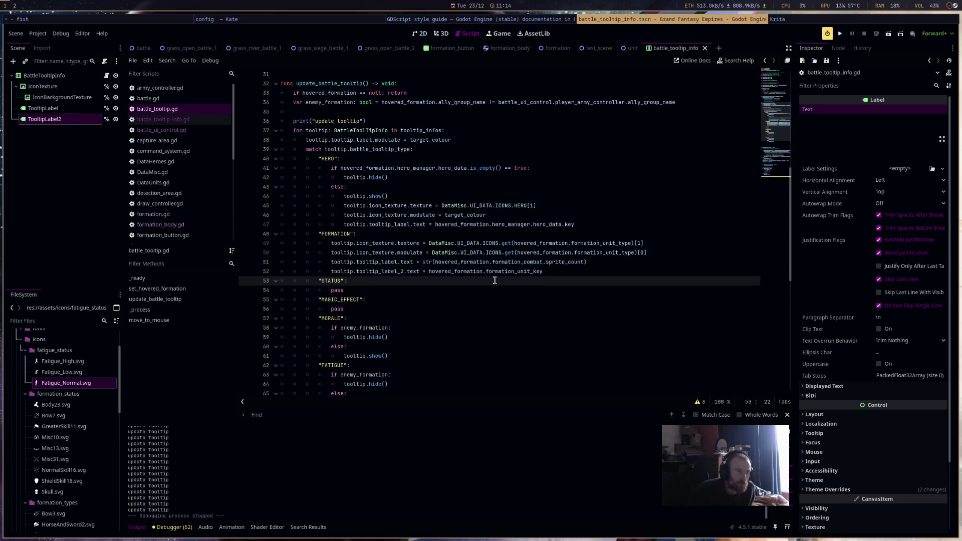
mouse_move(485, 271)
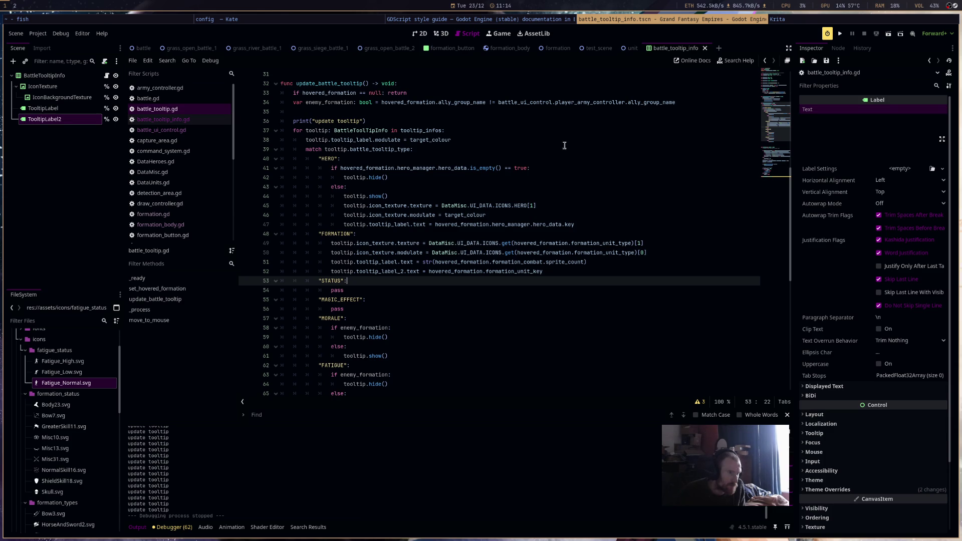
left_click(505, 122)
key("Up")
type("var icon")
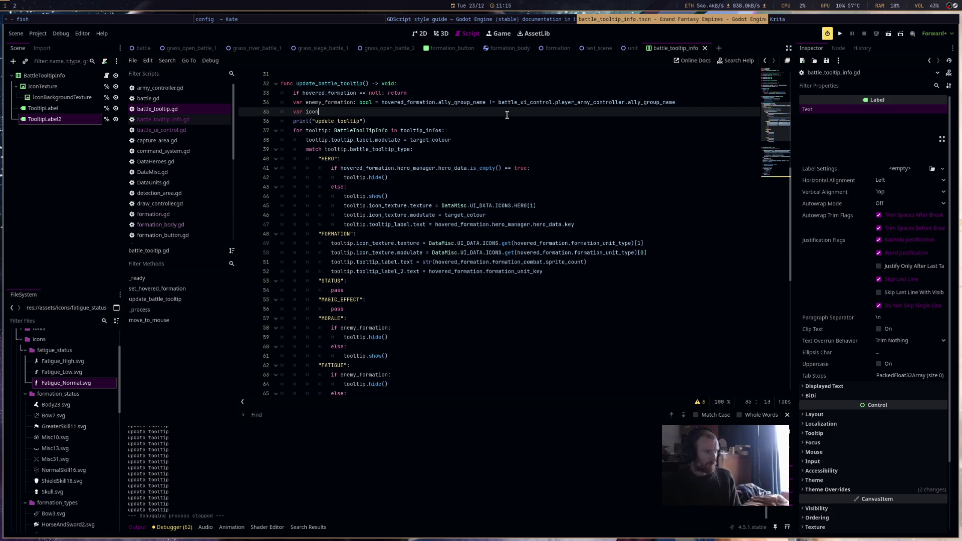
type("_colo")
key("BackSpace")
key("BackSpace")
key("BackSpace")
key("Left")
key("Left")
key("BackSpace")
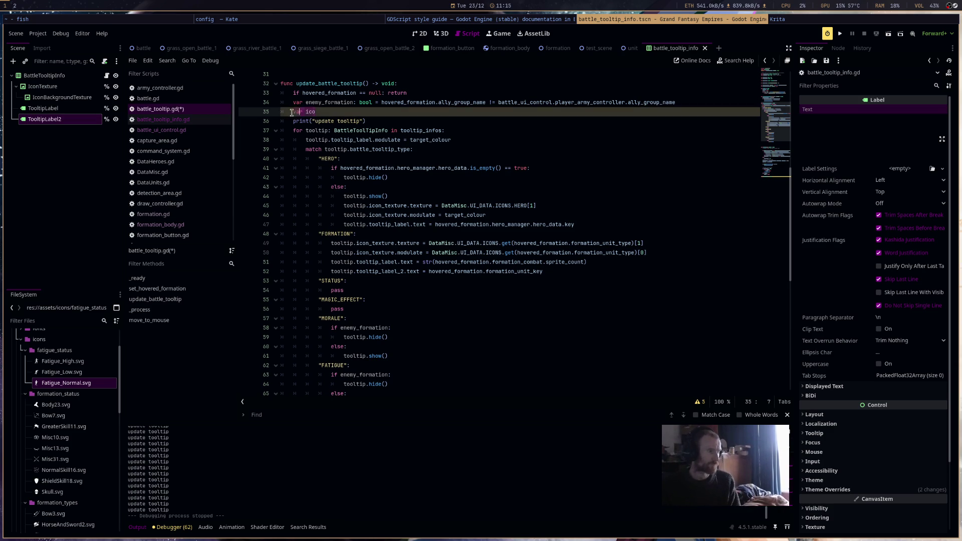
key("Delete")
key("Delete")
Duplicate the label tint line as tooltip_label_2.modulate = target_colour, then begin an if line.
left_click(467, 140)
key("Return")
left_click_drag(452, 140, 305, 141)
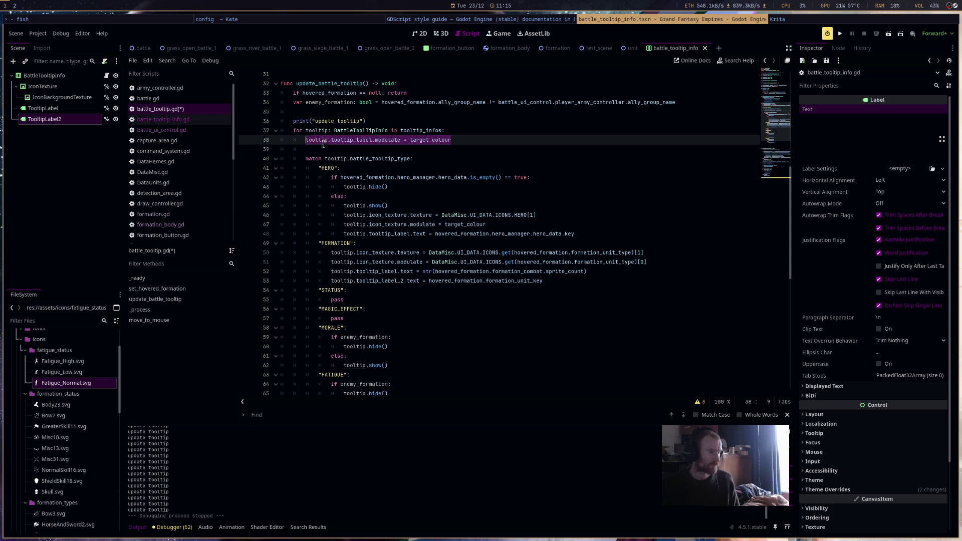
key("ctrl+c")
left_click(326, 150)
key("ctrl+v")
type("_2")
left_click(502, 149)
key("Return")
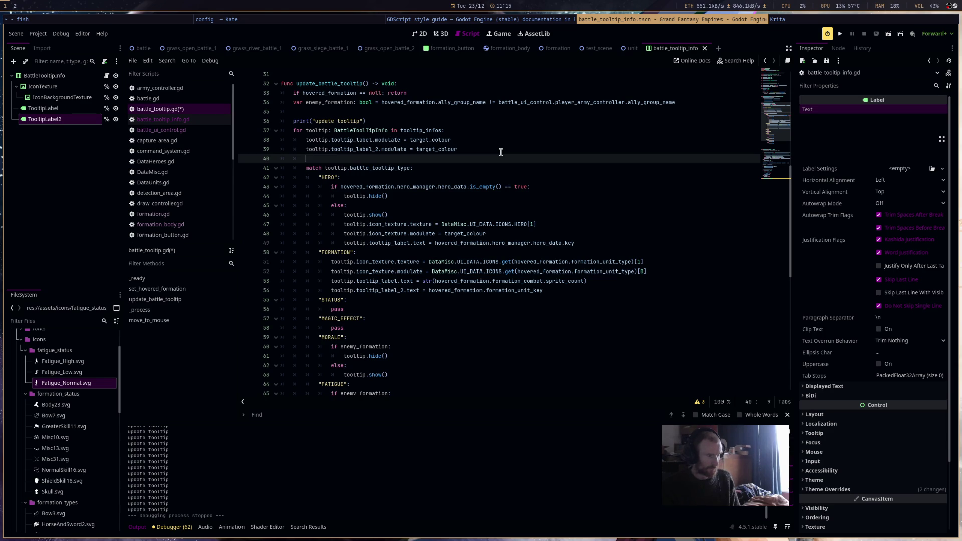
type("if")
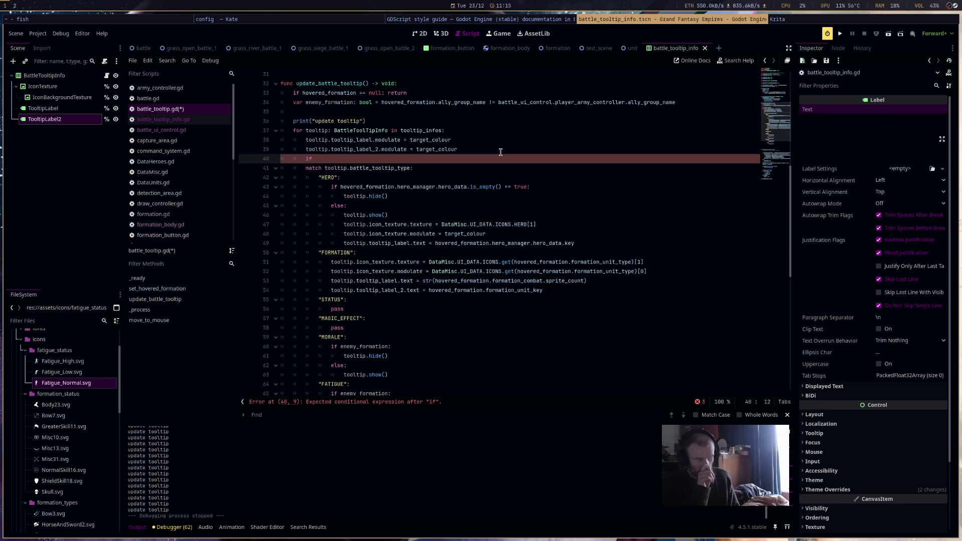
Copy the icon_texture.modulate statement from the HERO case onto line 40.
key("BackSpace")
key("BackSpace")
key("BackSpace")
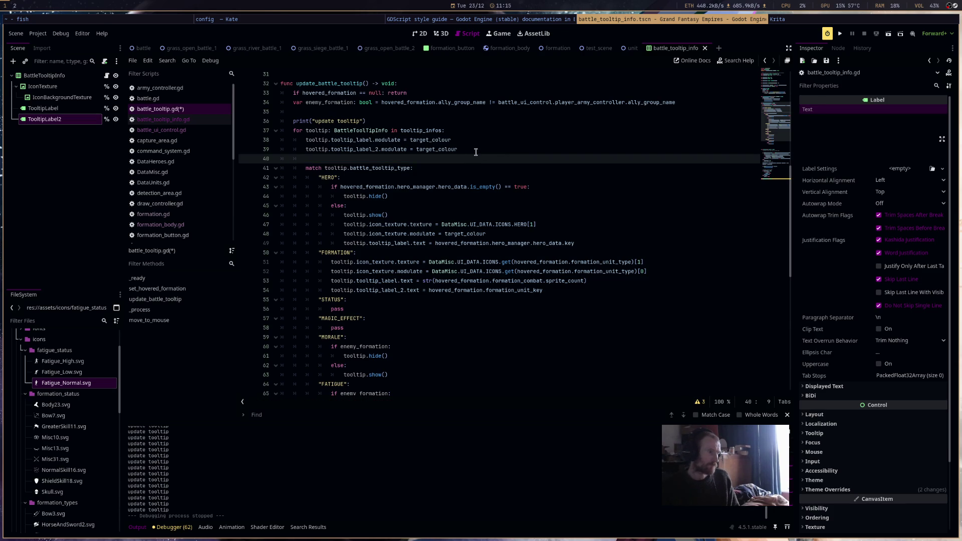
left_click_drag(498, 235, 345, 235)
key("ctrl+c")
left_click(313, 160)
key("ctrl+v")
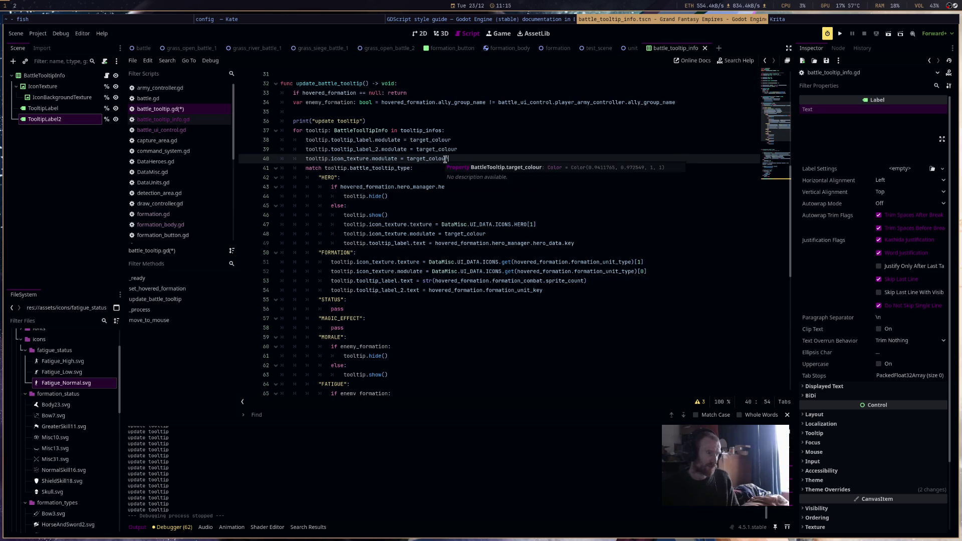
Replace line 40's broken if/else conditional with 'if enemy_formation:'.
mouse_move(443, 159)
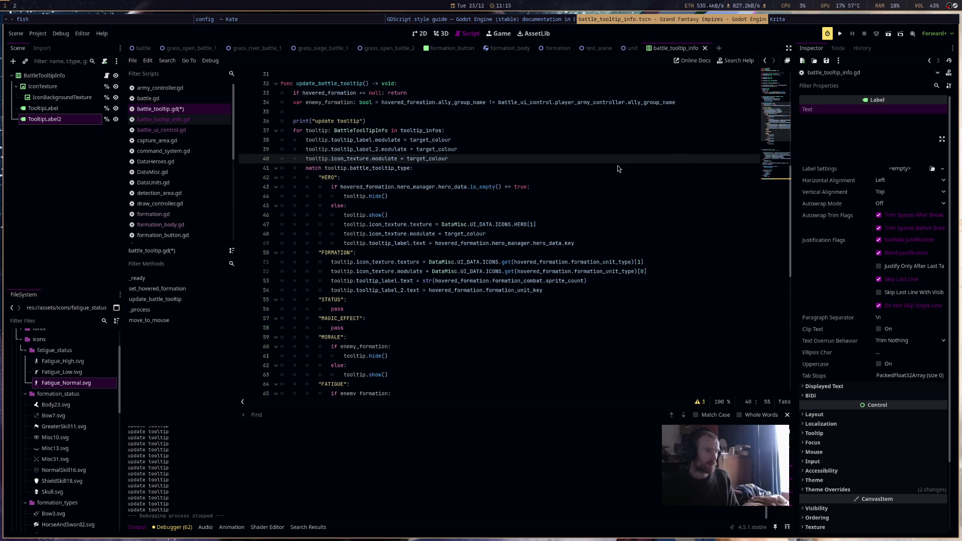
type("if en")
key("Return")
type("else")
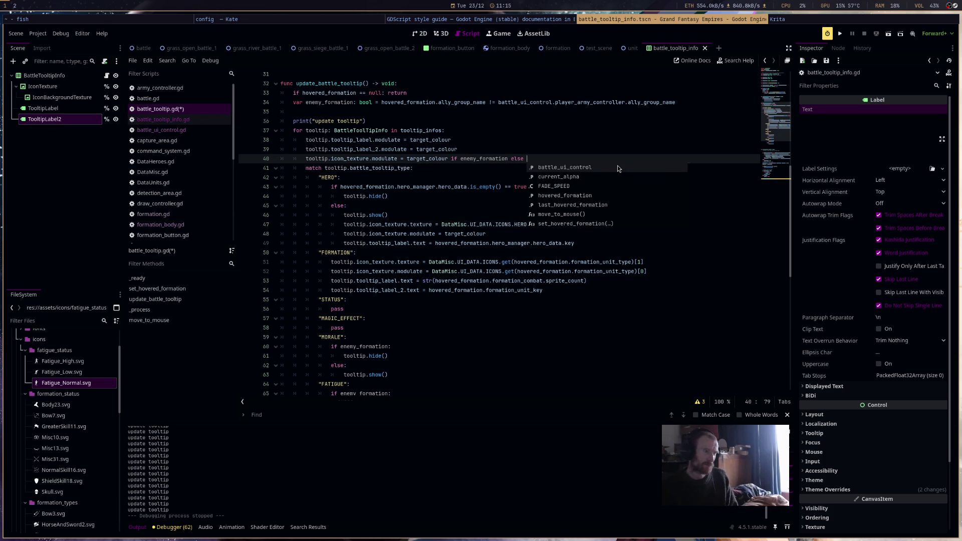
left_click(466, 197)
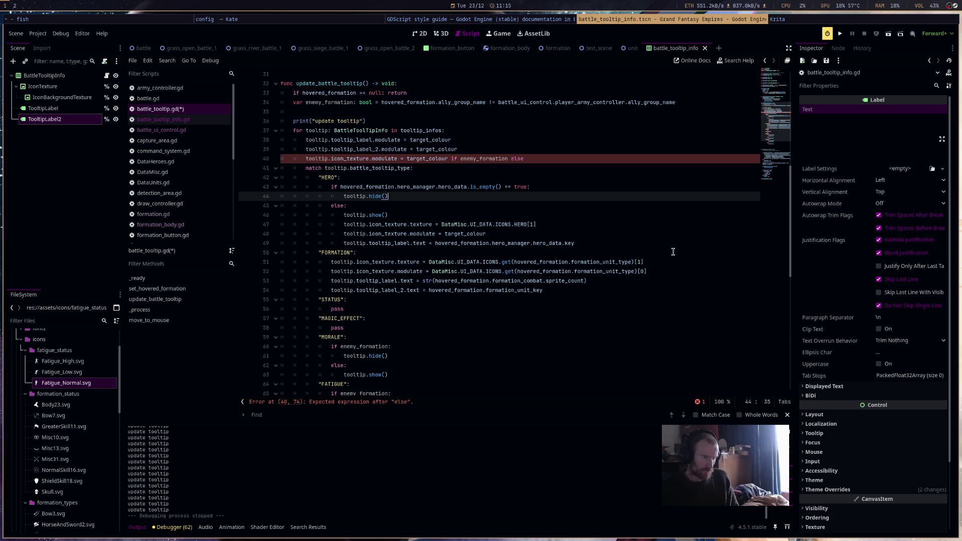
left_click(529, 153)
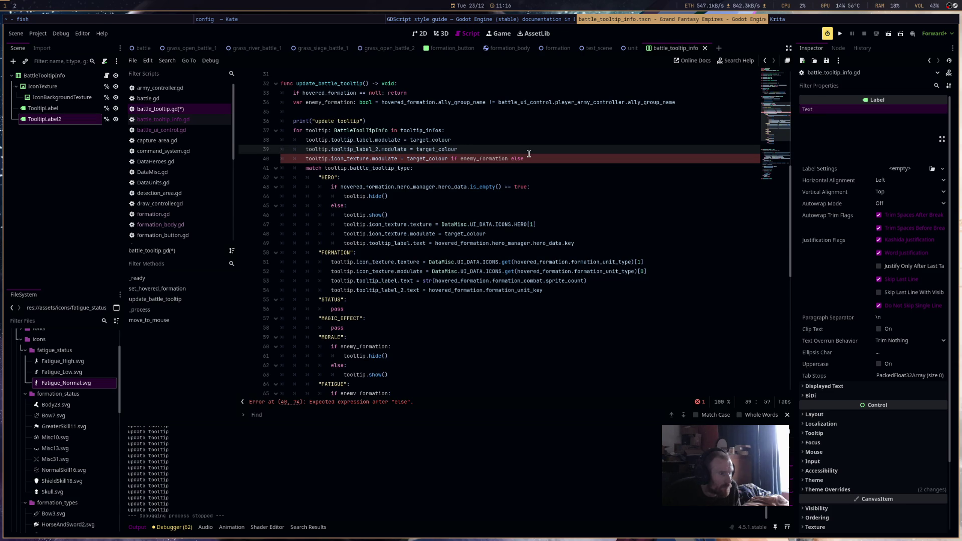
left_click_drag(528, 155, 287, 150)
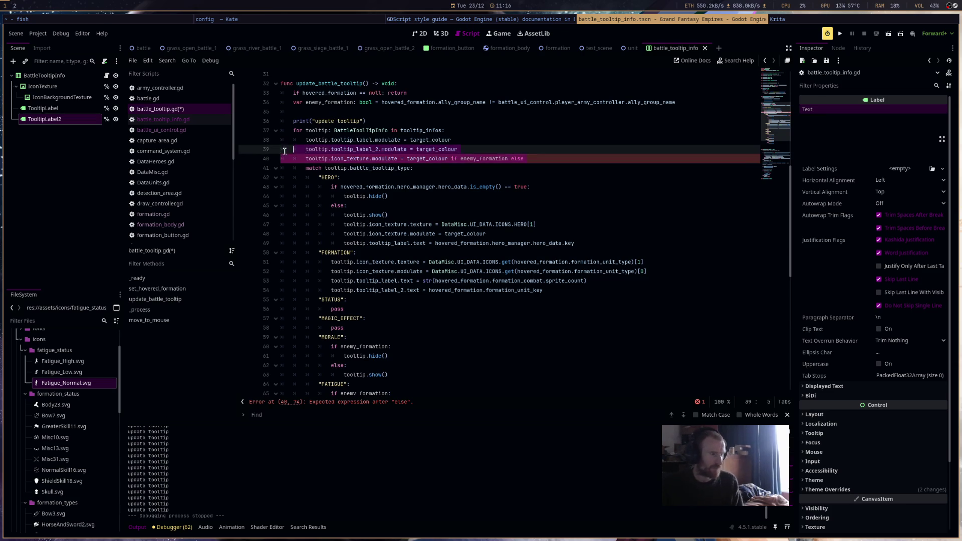
key("shift+Down")
key("BackSpace")
type("if enemy_formation:")
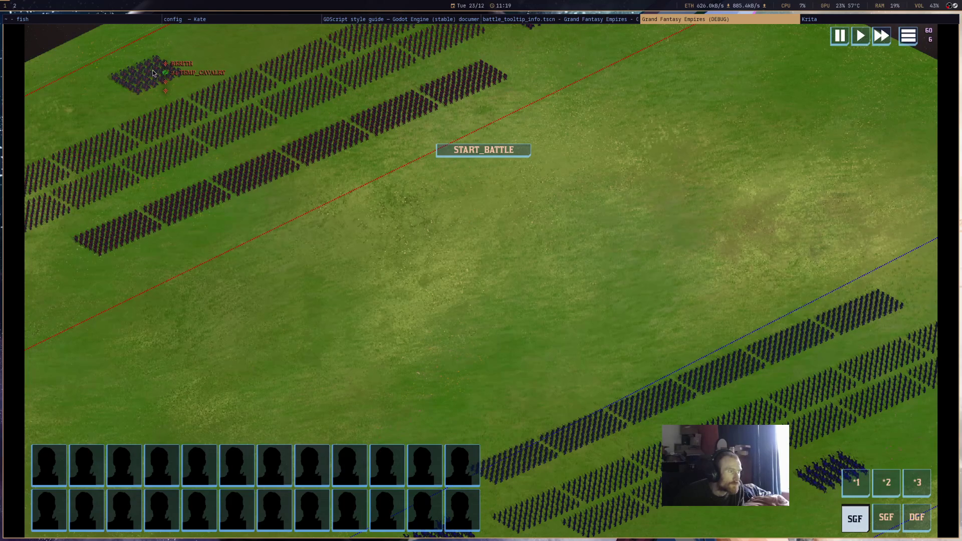
View tooltips on an enemy cavalry and an allied formation, then stop the game.
mouse_move(745, 422)
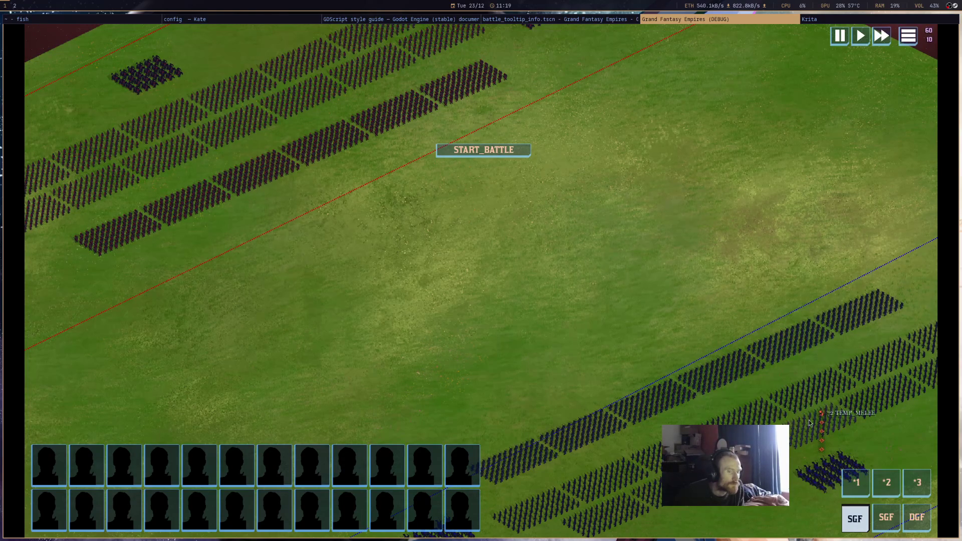
mouse_move(143, 70)
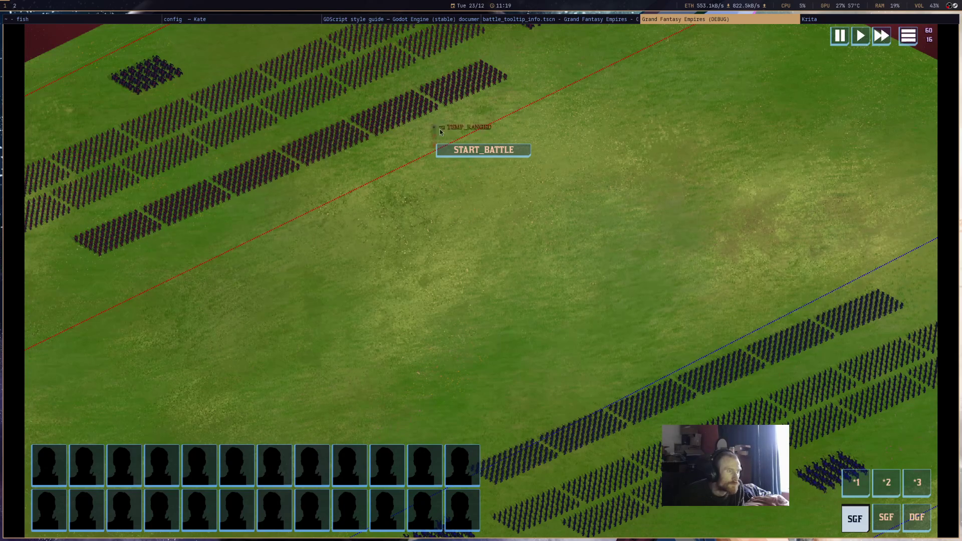
key("Escape")
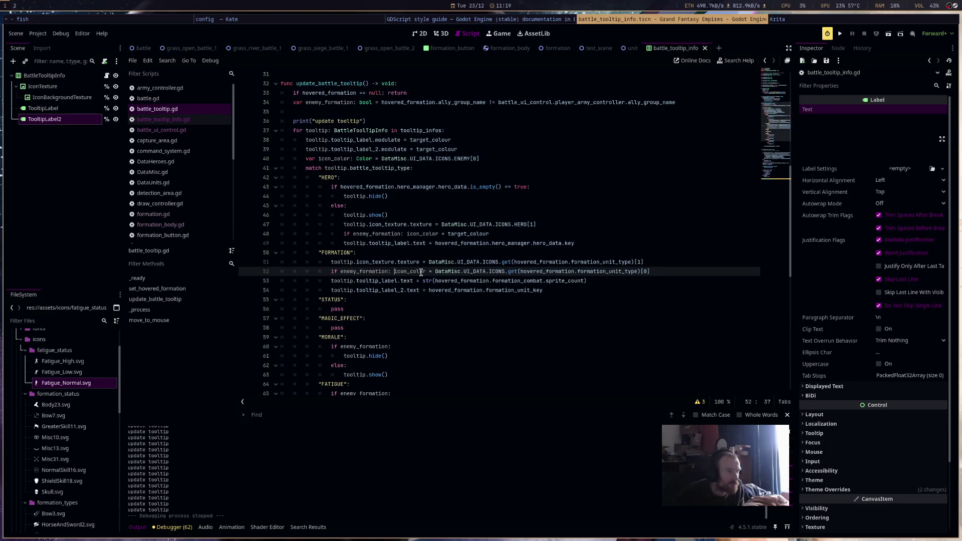
Change the enemy_formation checks on lines 52 and 48 to '== false', save, and run with F5.
key("Left")
key("Left")
type("== false")
key("Up")
key("Up")
key("Up")
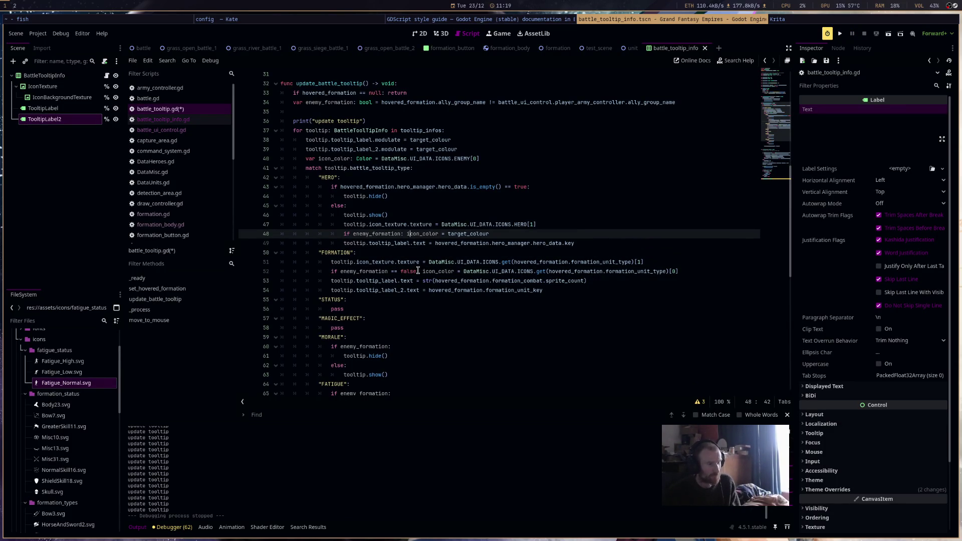
key("Left")
key("Left")
key("BackSpace")
type("== f")
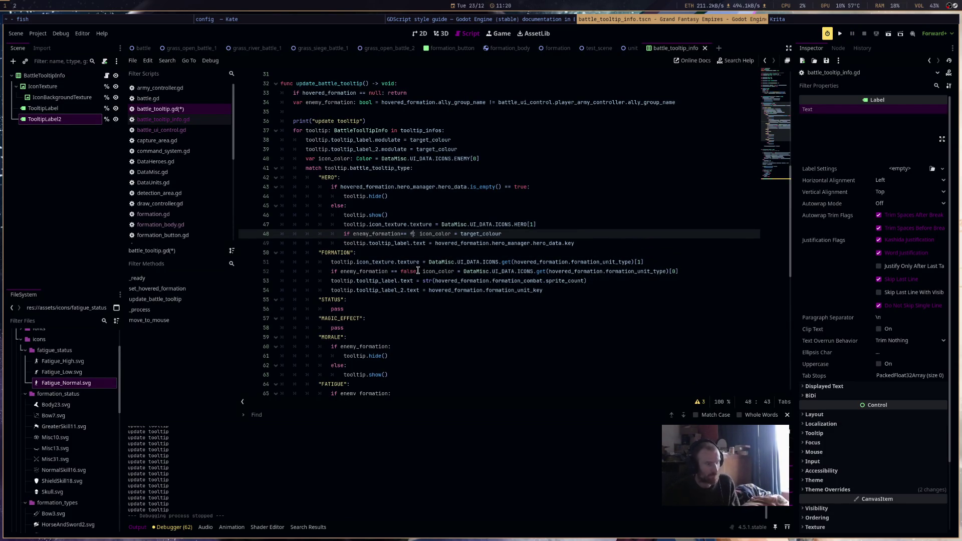
type("alse")
key("ctrl+s")
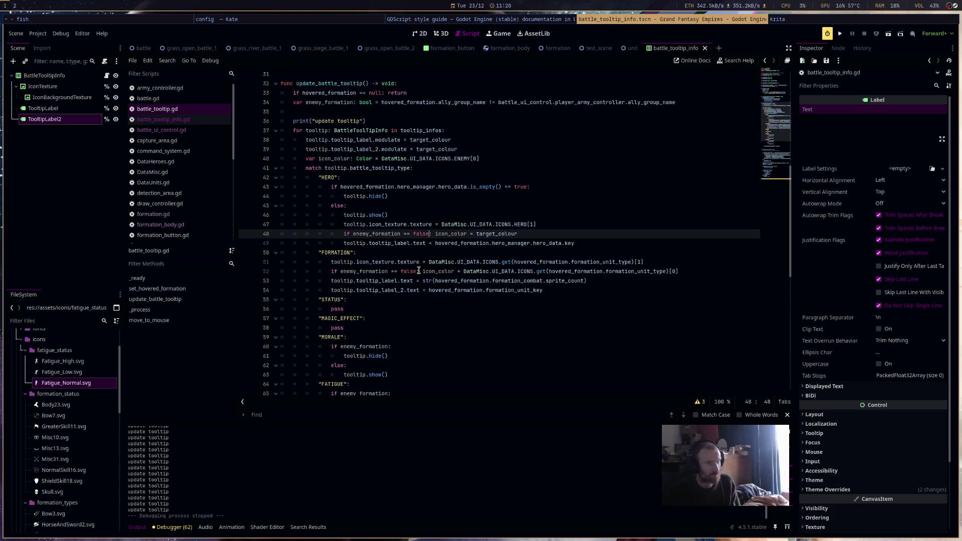
key("F5")
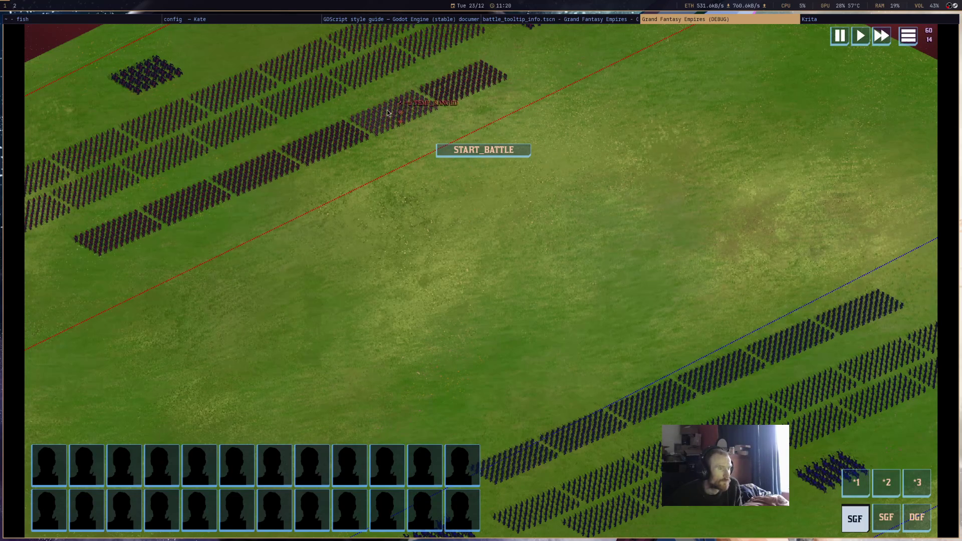
Pan and zoom across both armies reading formation tooltips, then close the debug game.
key("s")
key("s")
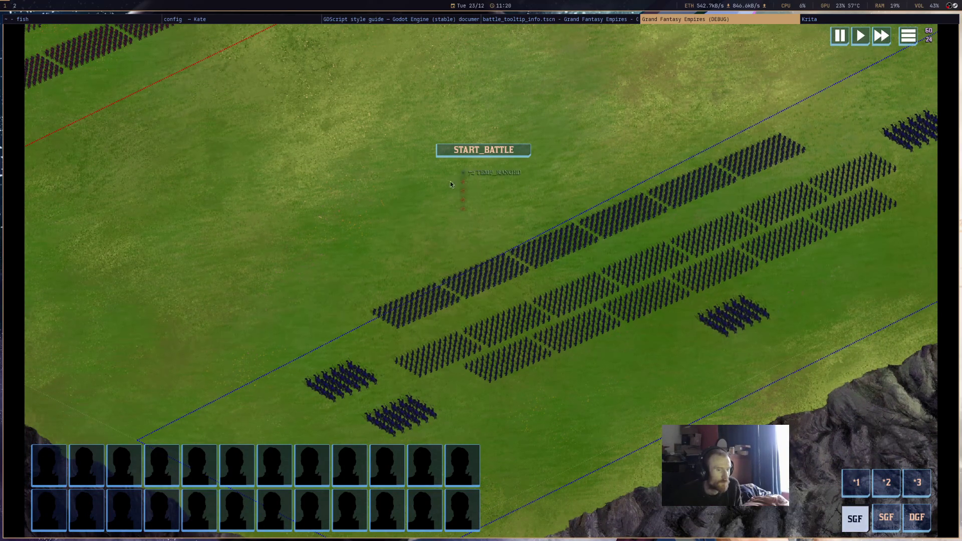
scroll(450, 182, "down", 3)
scroll(640, 367, "up", 3)
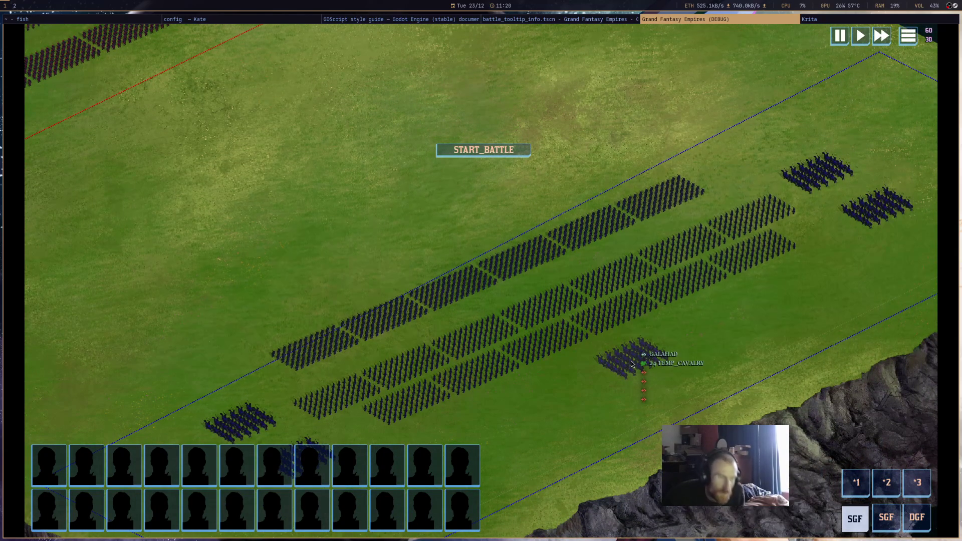
mouse_move(591, 377)
left_mouse_down()
mouse_move(347, 274)
mouse_move(293, 217)
left_mouse_up()
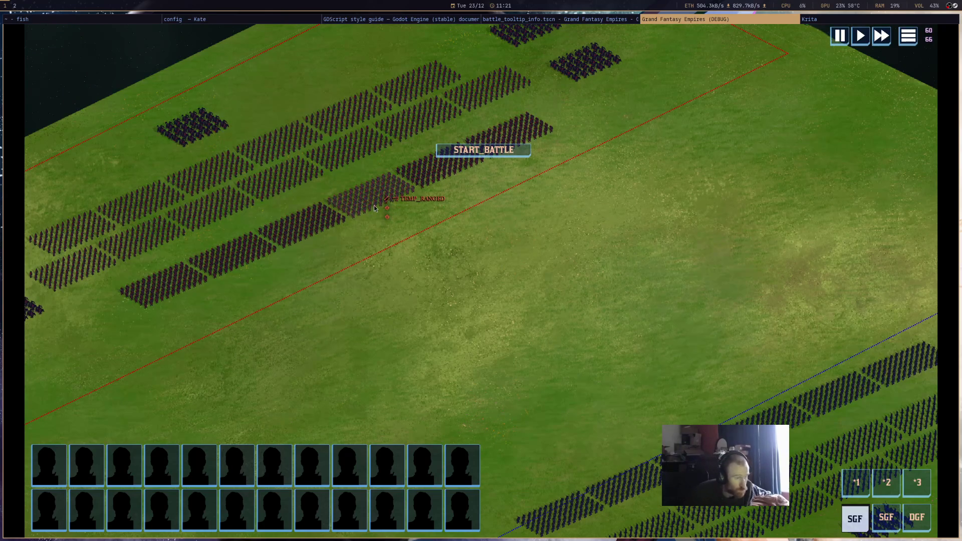
key("Down")
key("Right")
key("Down")
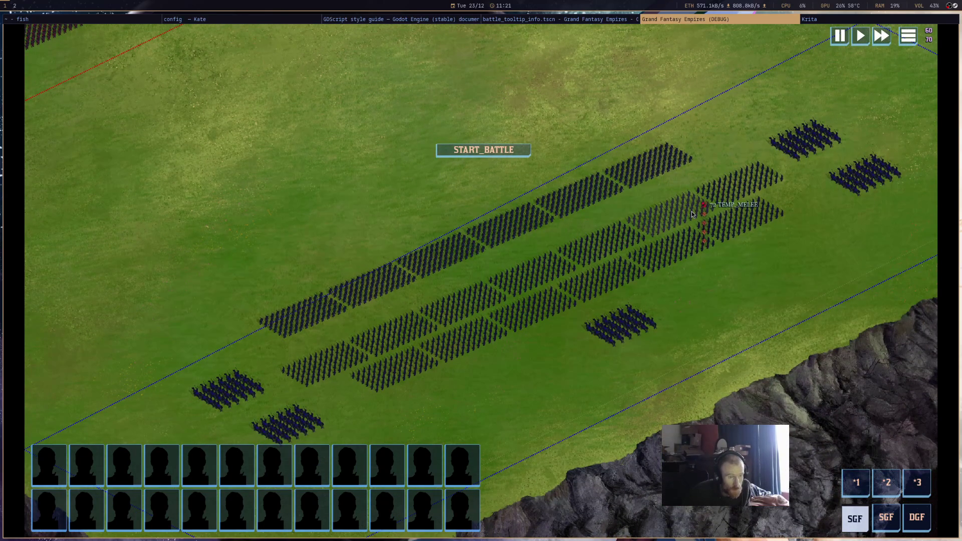
key("Up")
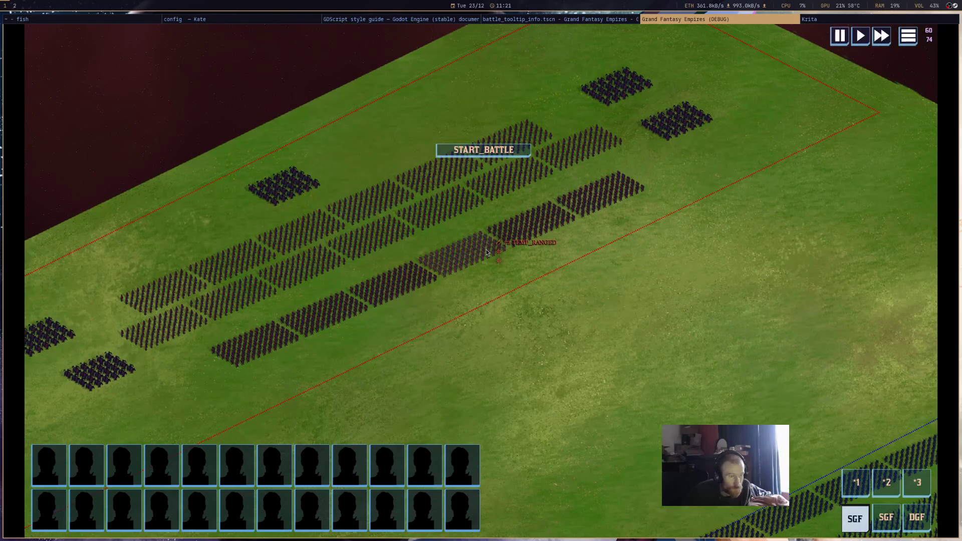
middle_click(714, 20)
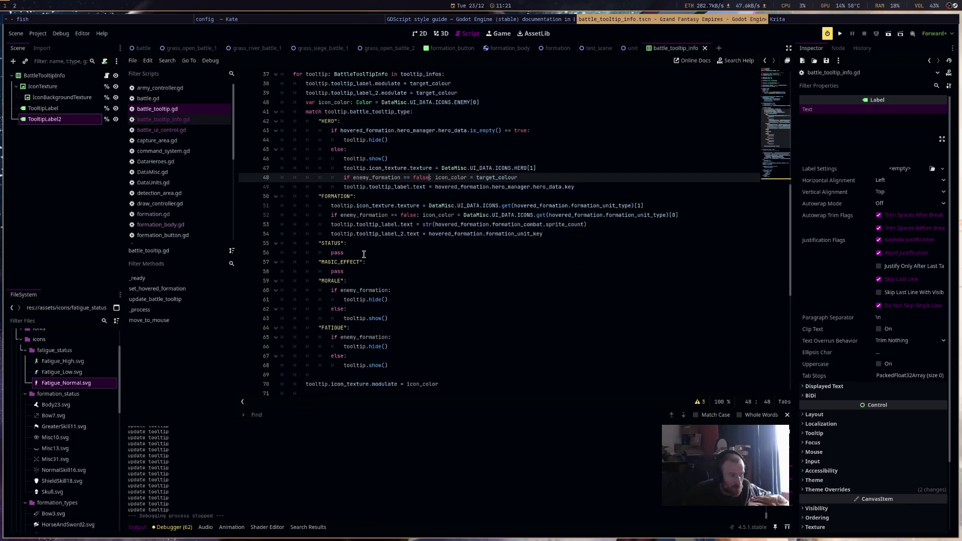
left_click(363, 271)
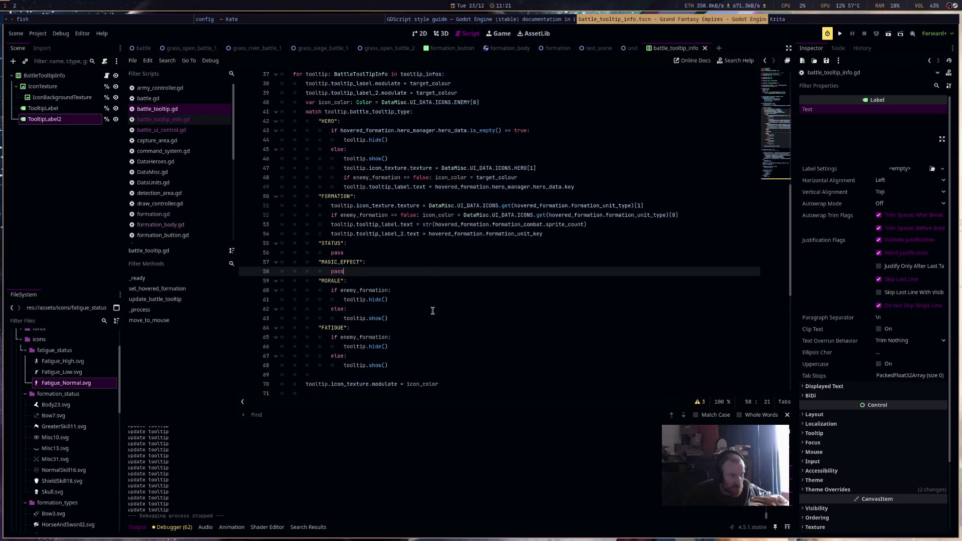
left_click_drag(462, 368, 266, 280)
scroll(384, 270, "down", 4)
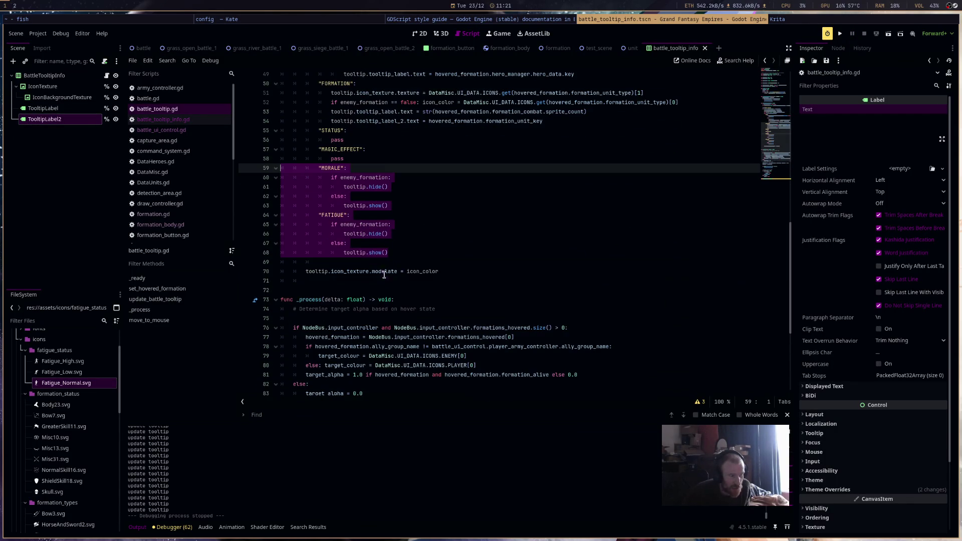
left_click(379, 141)
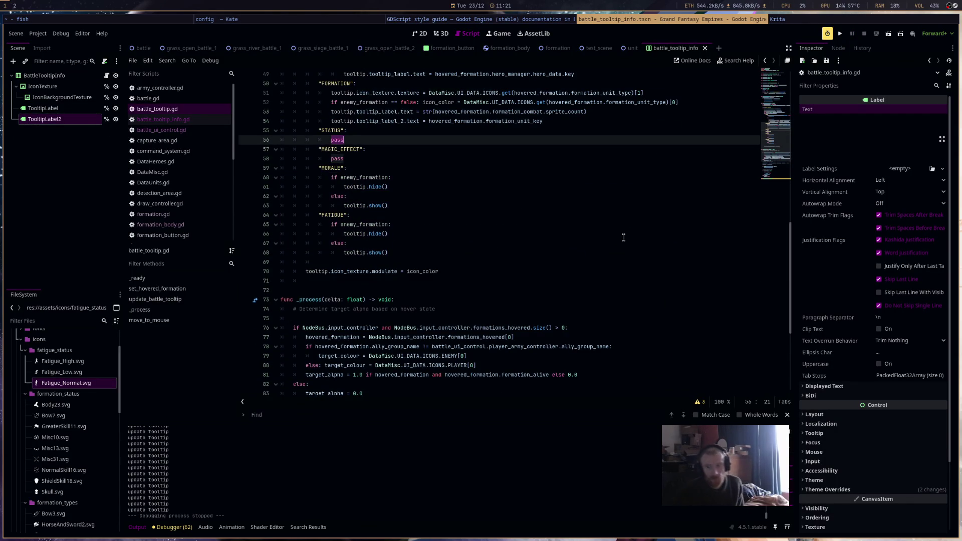
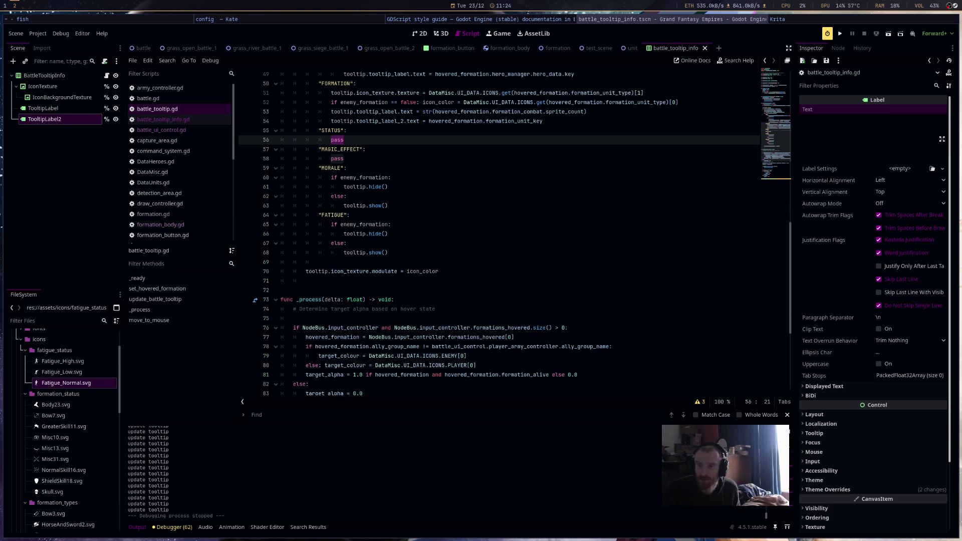
Leave the battle tooltip script for the AssetLib workspace and request the online asset listings.
left_click(513, 291)
left_click(499, 139)
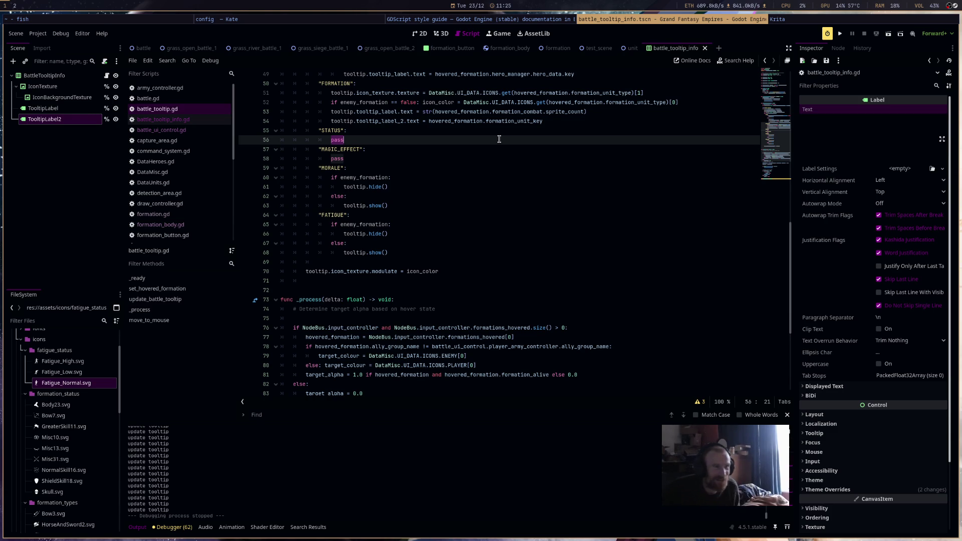
left_click(530, 35)
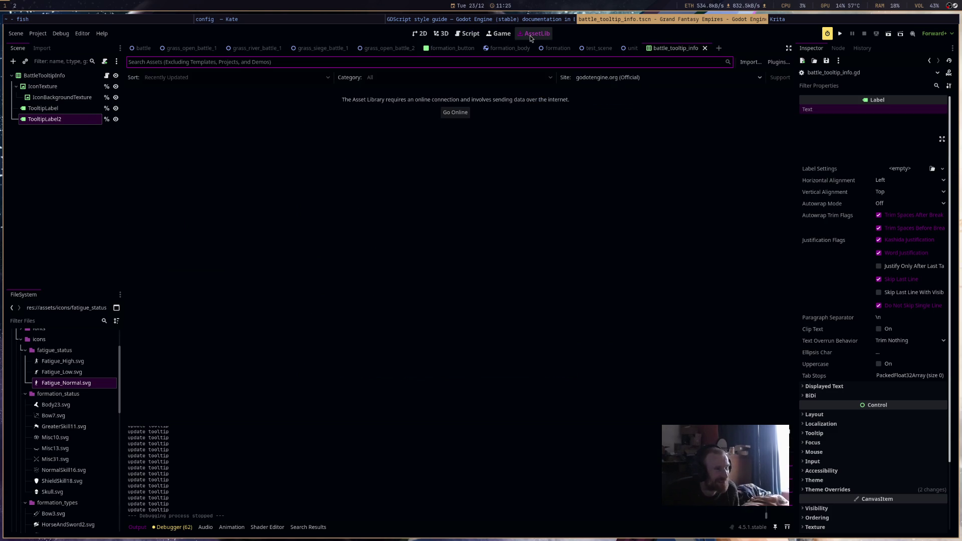
left_click(460, 114)
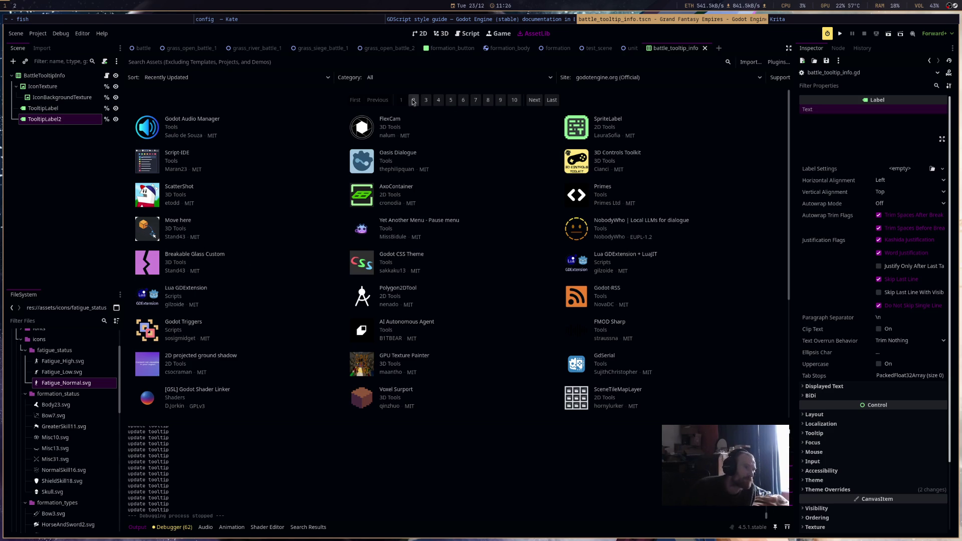
Return from the Asset Library to the battle tooltip script in the Script workspace.
left_click(467, 33)
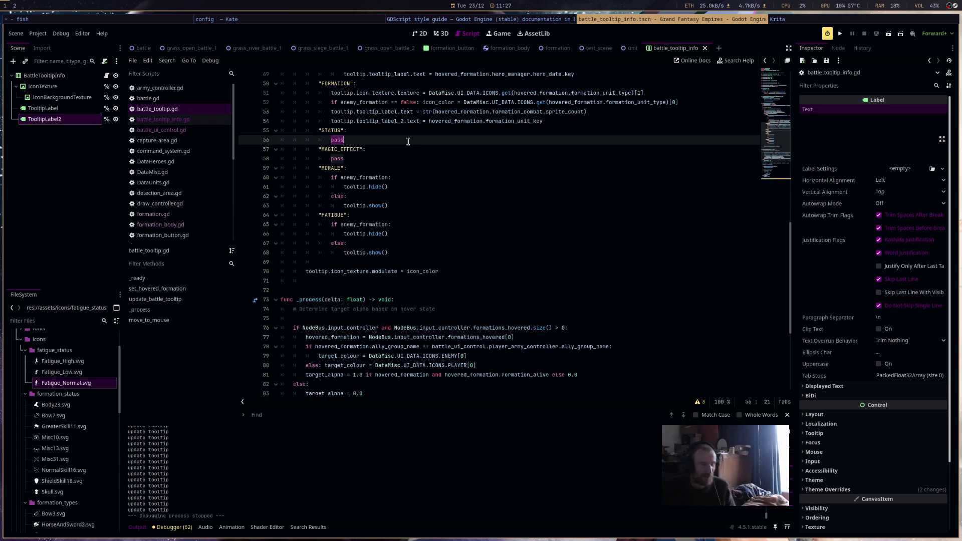
Delete the print("update tooltip") debug line and save battle_tooltip.gd.
scroll(408, 141, "up", 6)
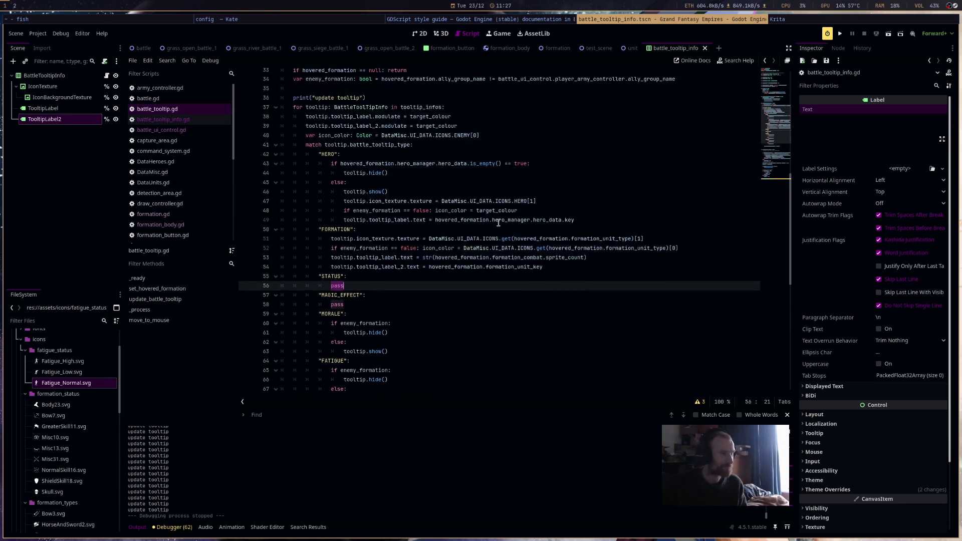
left_click_drag(363, 118, 294, 121)
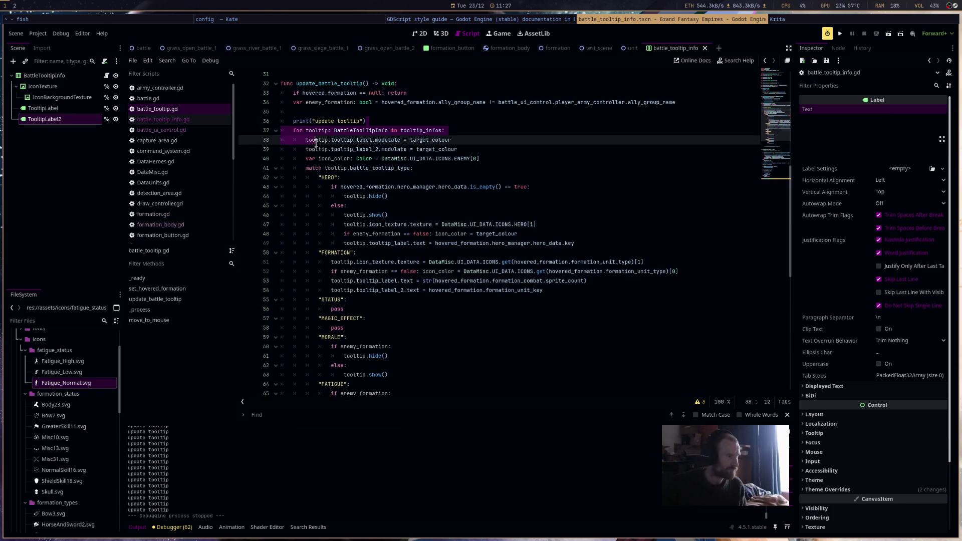
key("BackSpace")
left_click(422, 326)
left_click(430, 313)
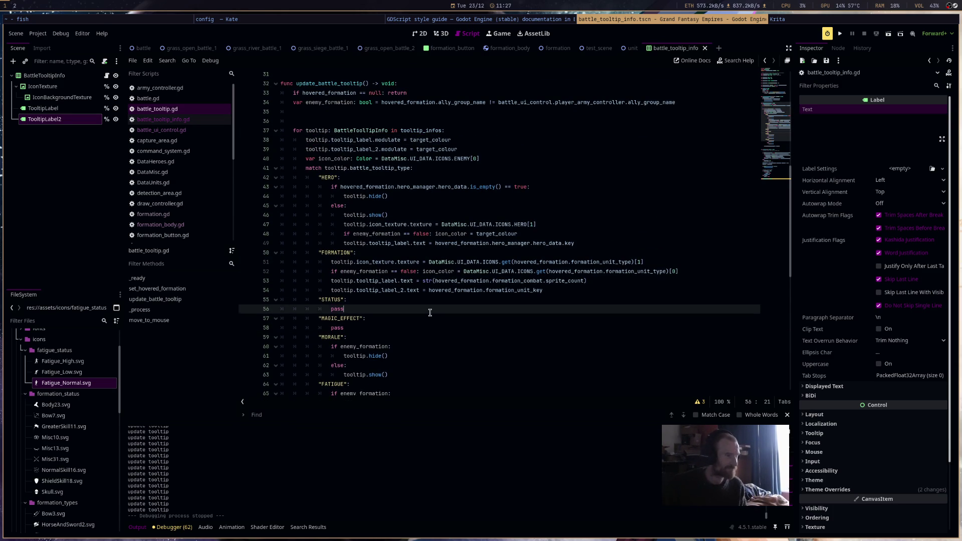
key("ctrl+s")
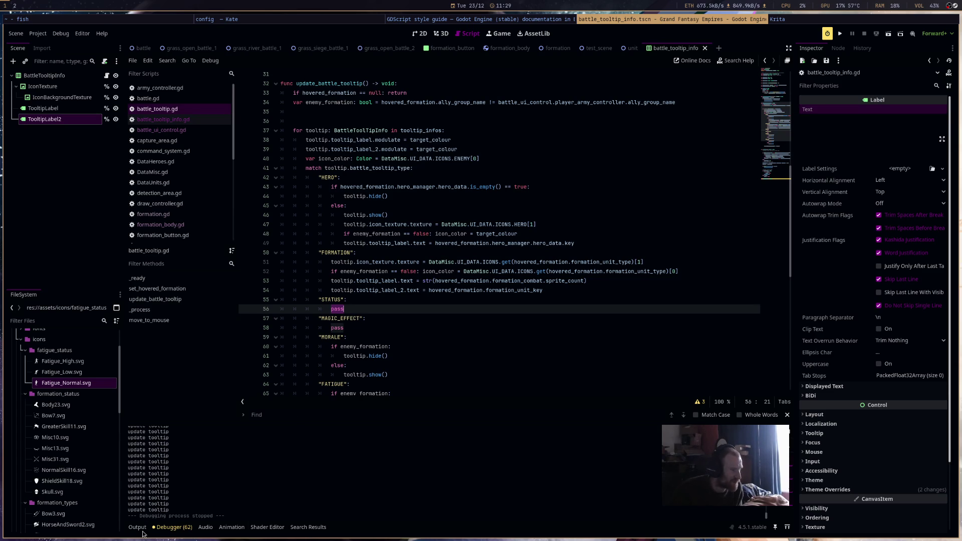
Check the Debugger and Output panels, then switch to the 2D scene view.
left_click(170, 528)
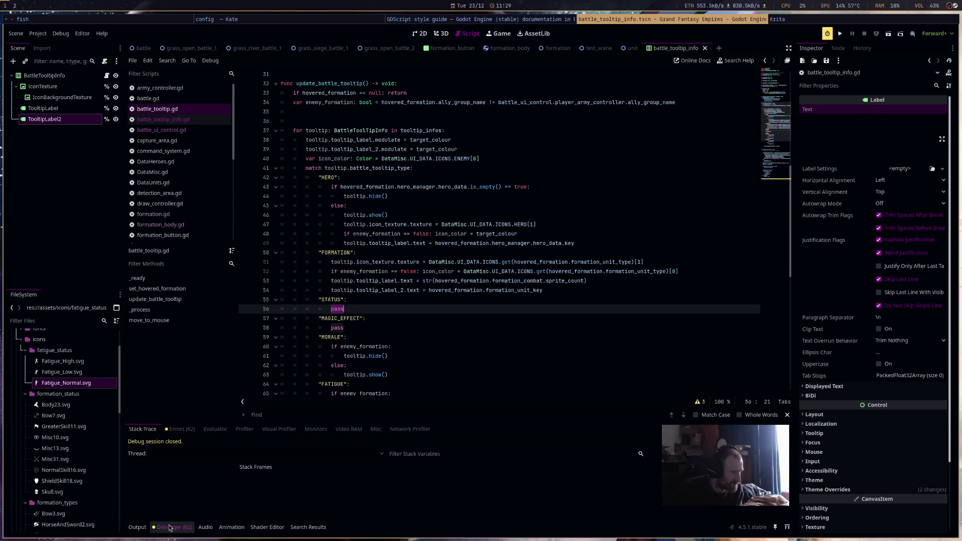
left_click(140, 527)
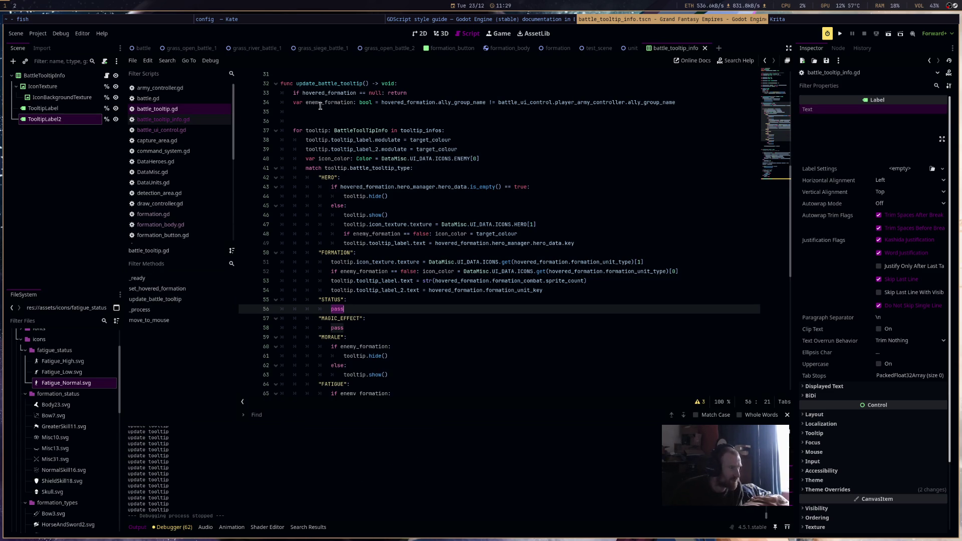
left_click(417, 35)
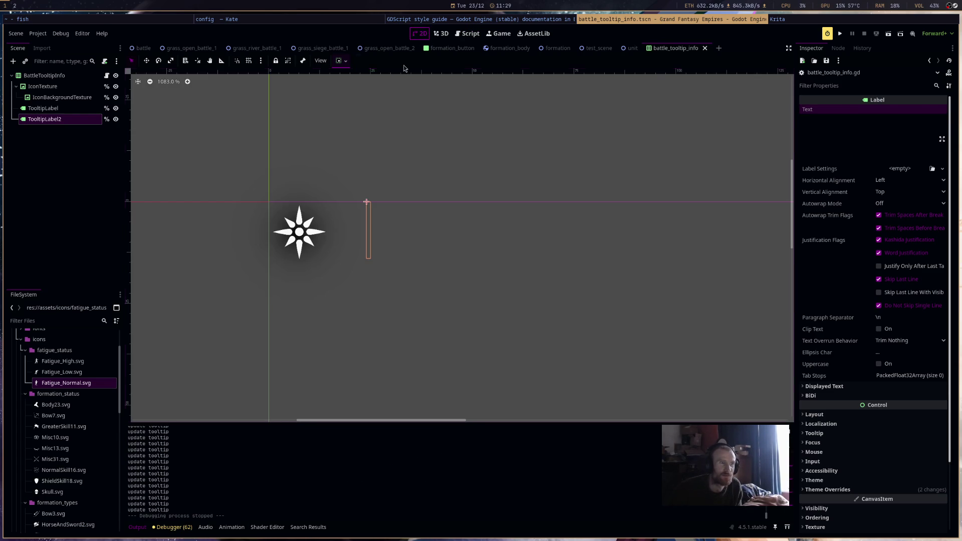
left_click_drag(419, 167, 462, 170)
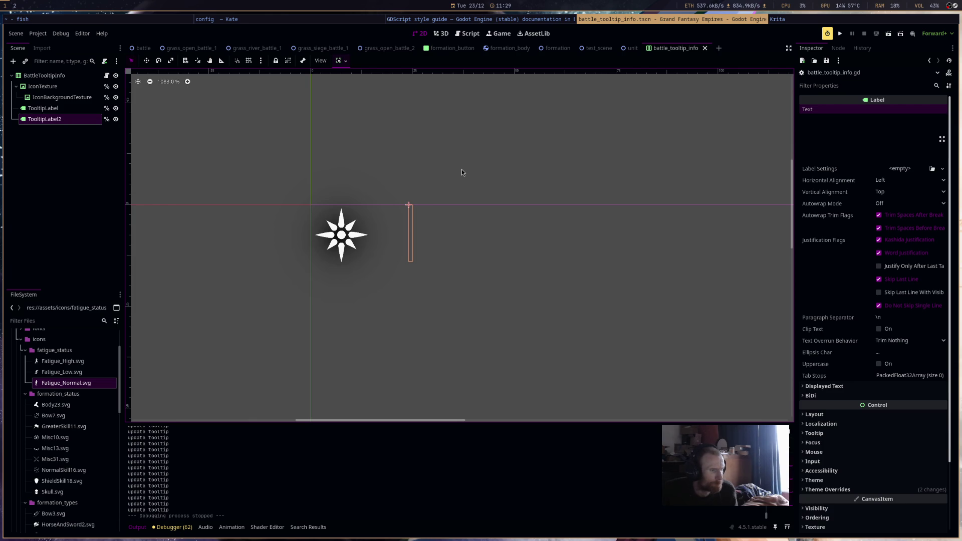
right_click(74, 120)
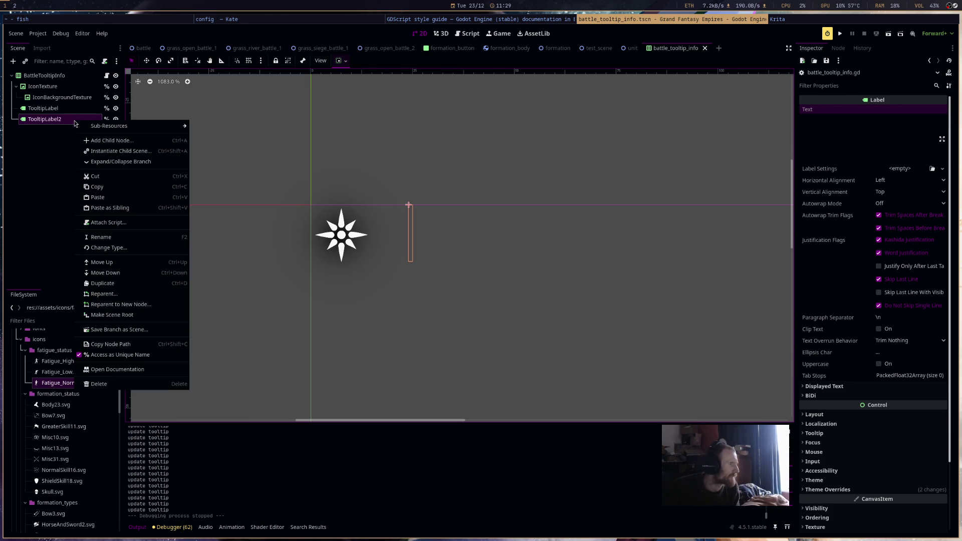
left_click(107, 67)
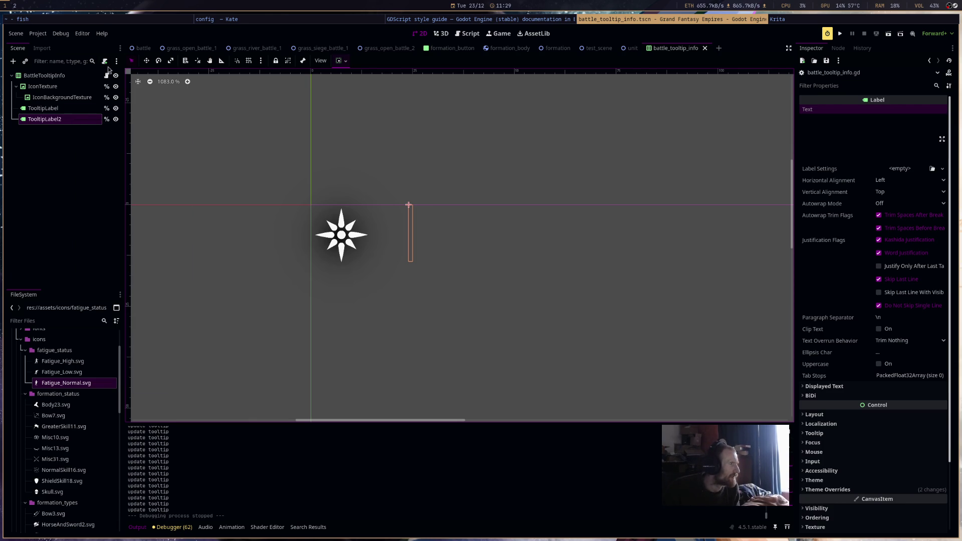
left_click(105, 62)
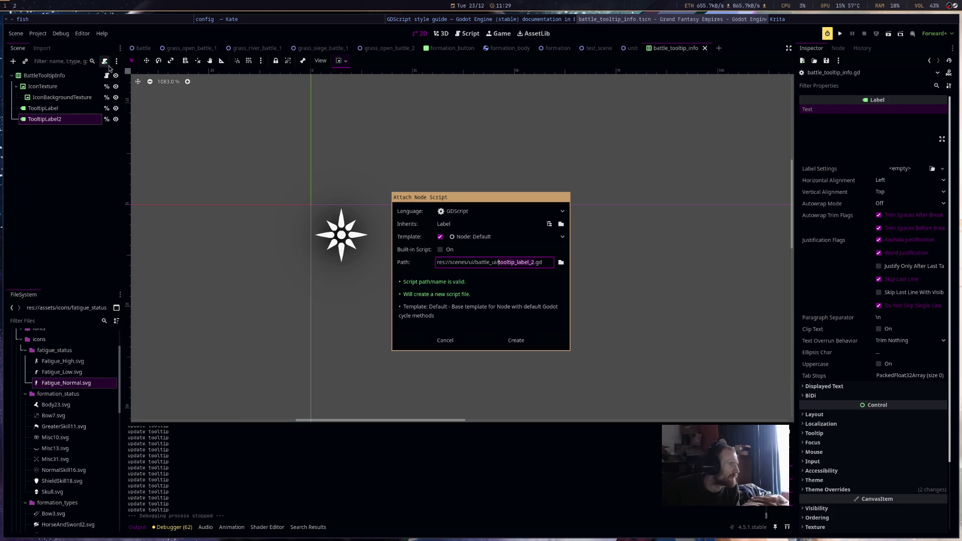
left_click(512, 238)
left_click(512, 238)
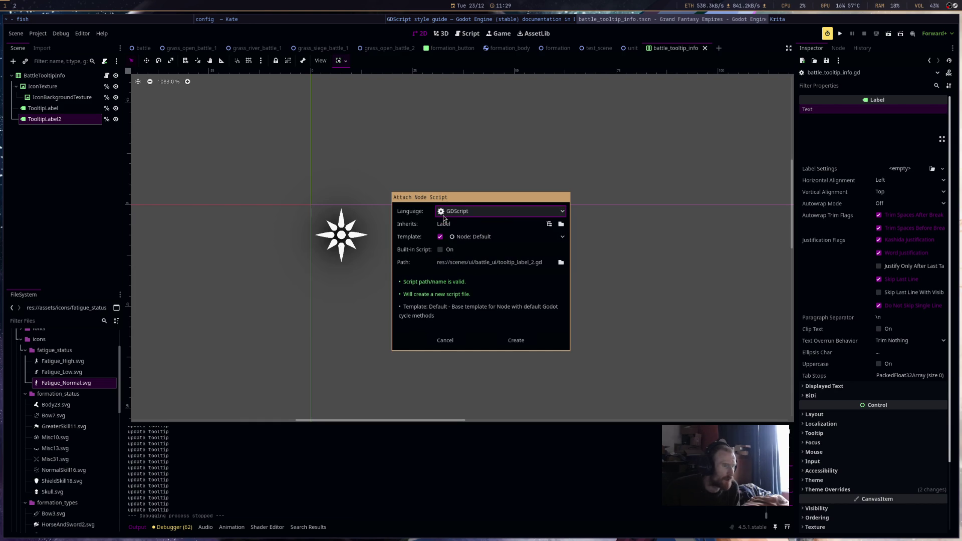
left_click(450, 250)
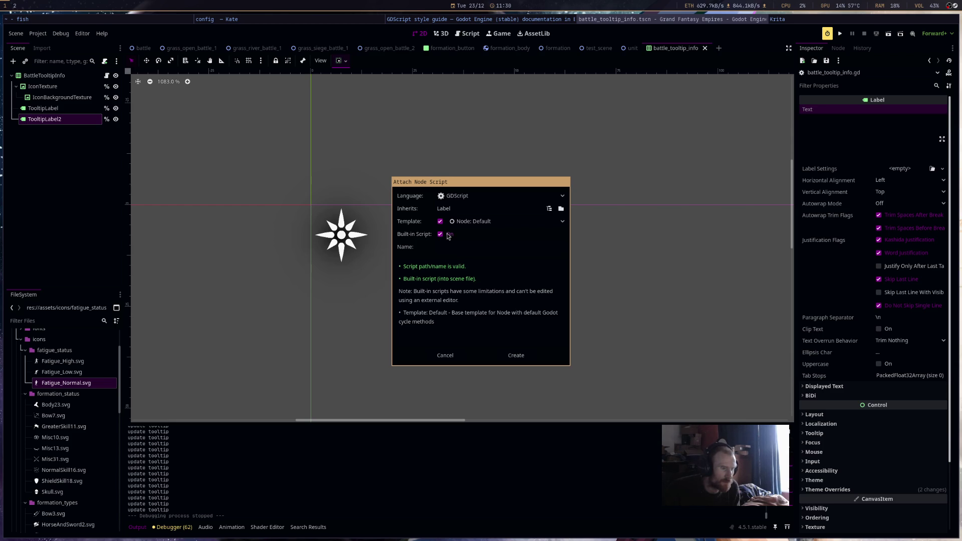
left_click(448, 236)
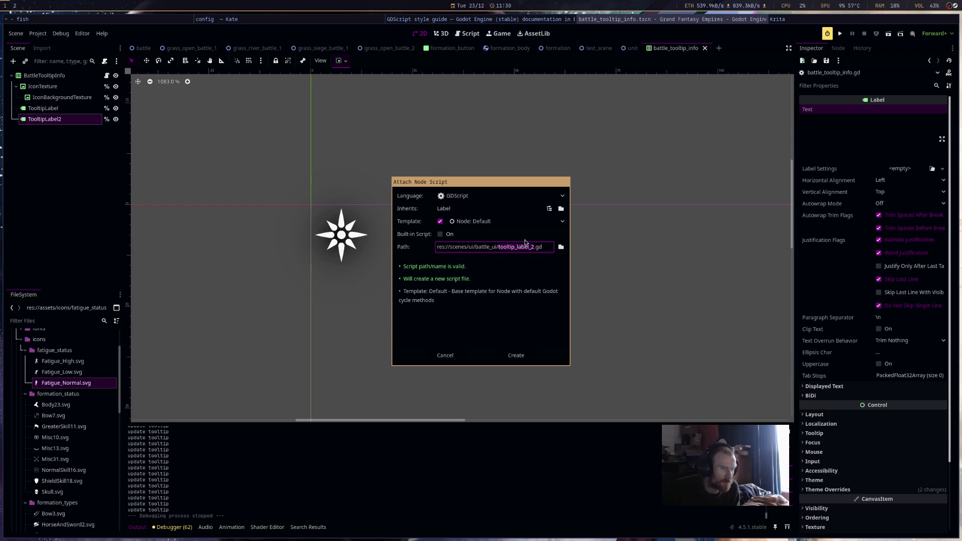
left_click(564, 223)
left_click(565, 224)
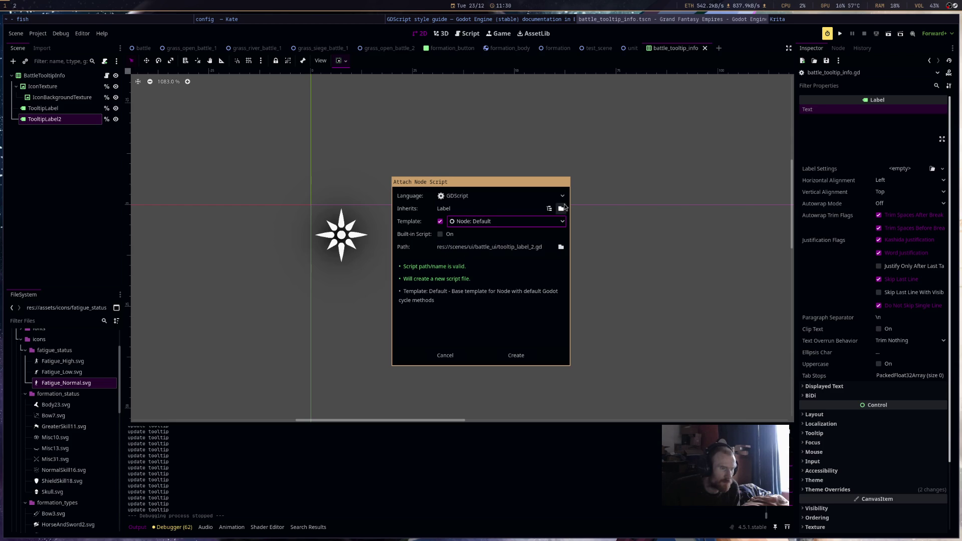
left_click(446, 355)
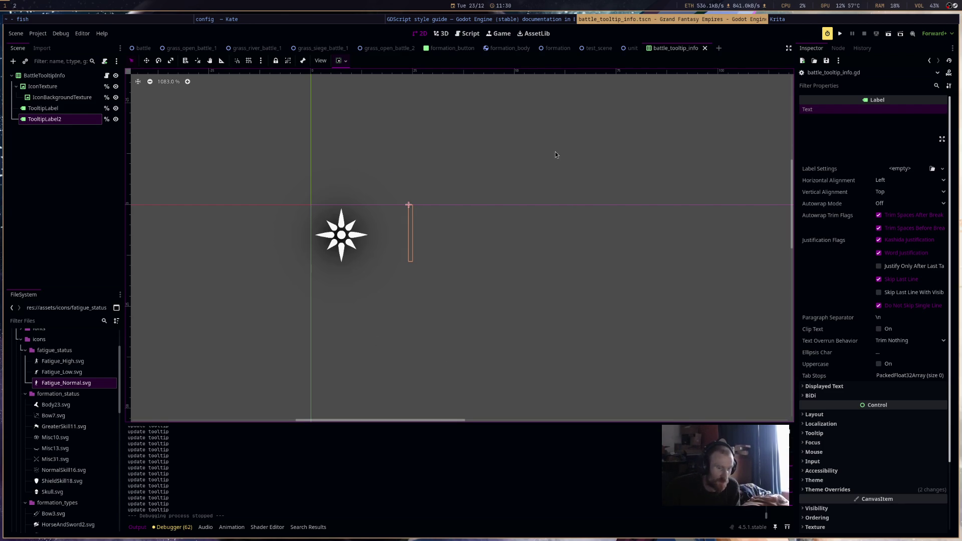
Open battle_tooltip_info.gd from the BattleTooltipInfo root node's script icon in the Scene dock.
mouse_move(631, 51)
mouse_move(451, 50)
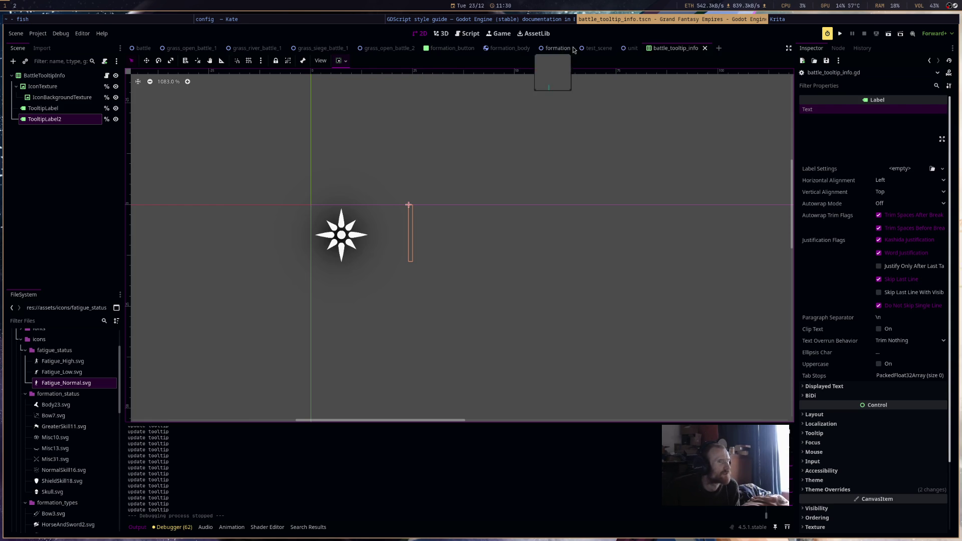
left_click(109, 81)
left_click(107, 76)
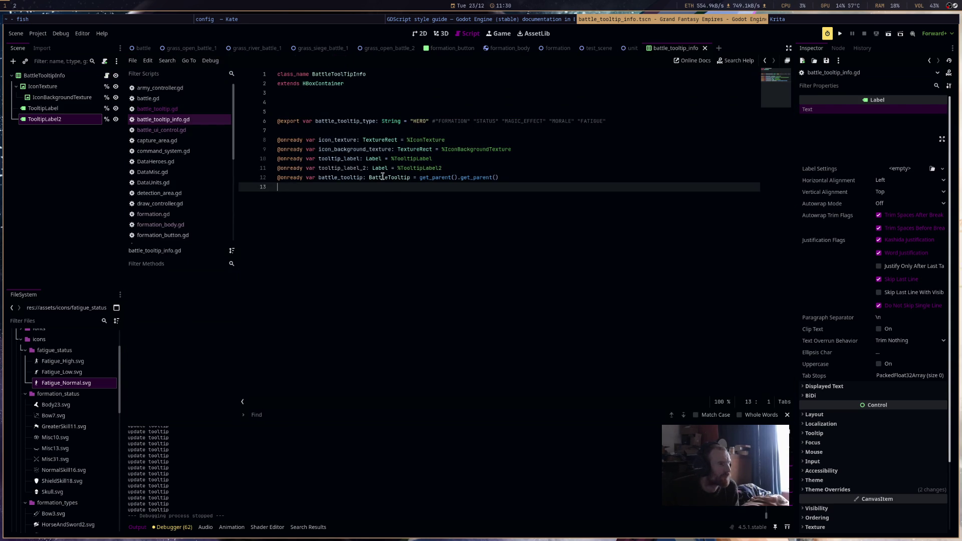
Switch to the battle_tooltip.gd script to work on its STATUS case.
left_click(197, 109)
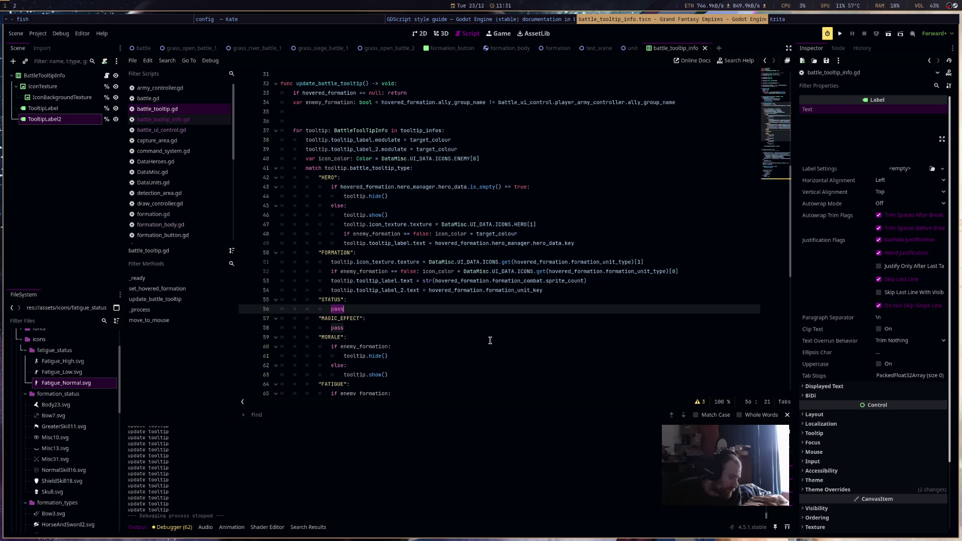
Replace pass on line 56 with a current_states Array declaration initialised to [].
type("var current_statuses")
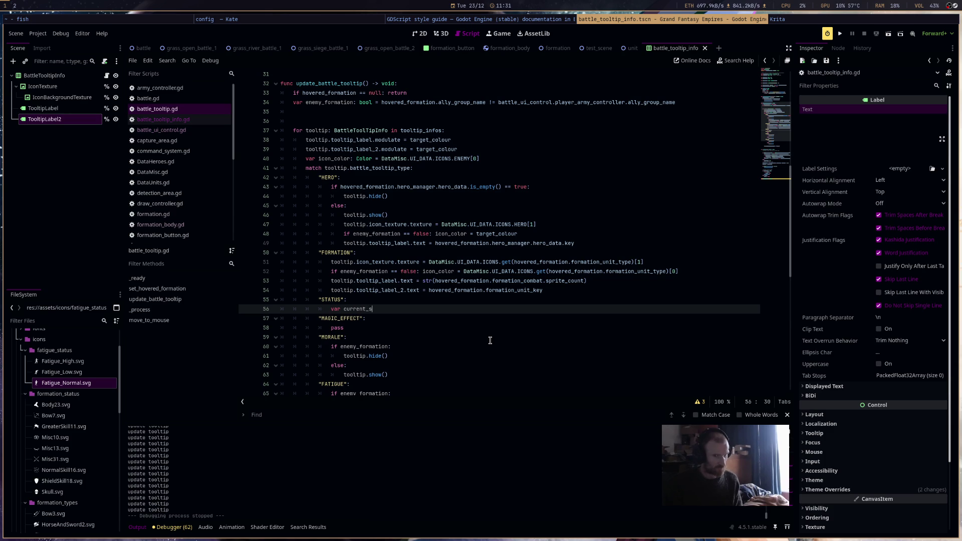
type(": ")
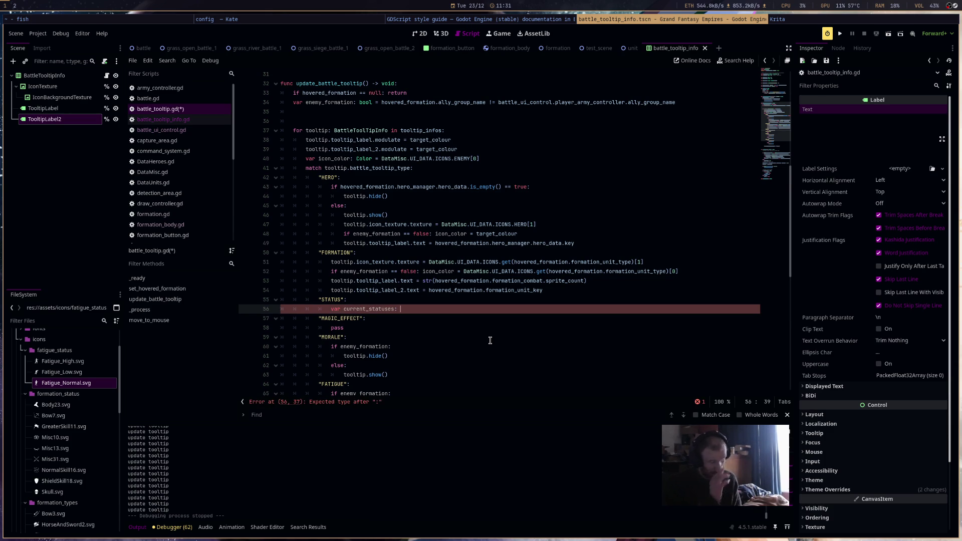
key("BackSpace")
key("BackSpace")
key("BackSpace")
key("BackSpace")
key("BackSpace")
key("BackSpace")
type("es")
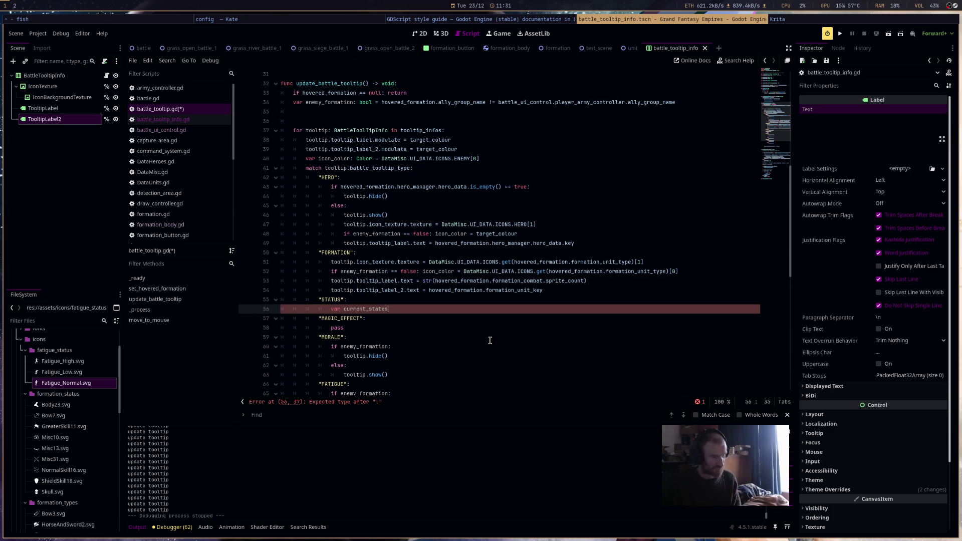
type(": Array[S")
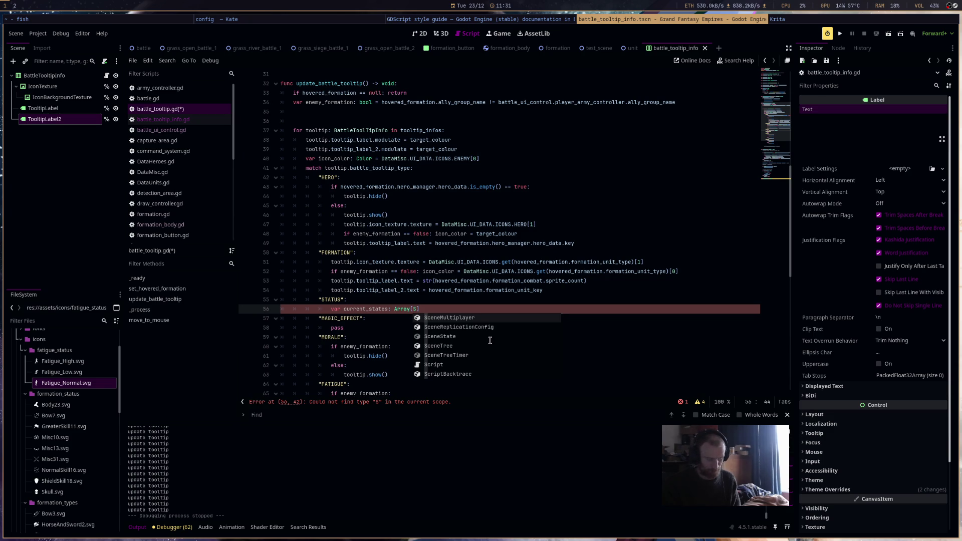
type("trings")
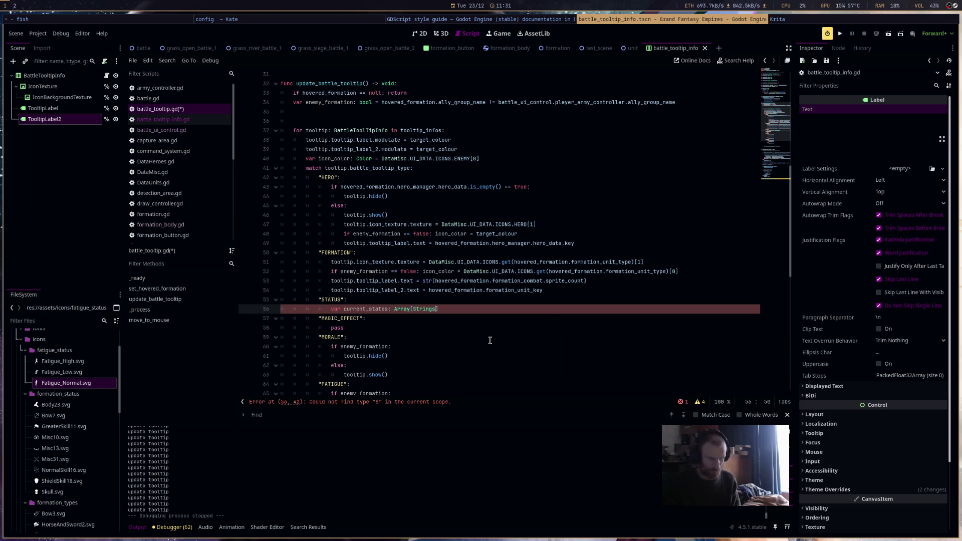
key("Return")
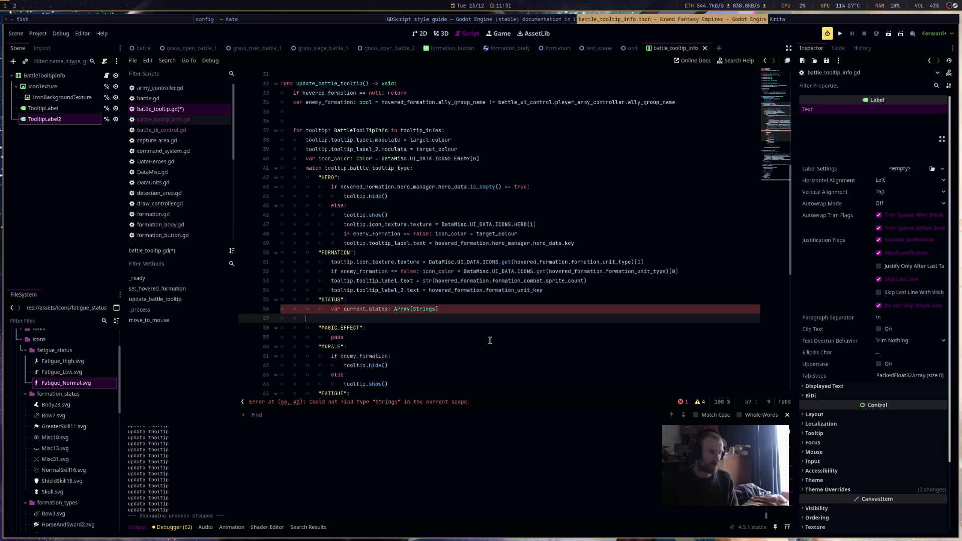
key("BackSpace")
key("BackSpace")
key("BackSpace")
type("= []")
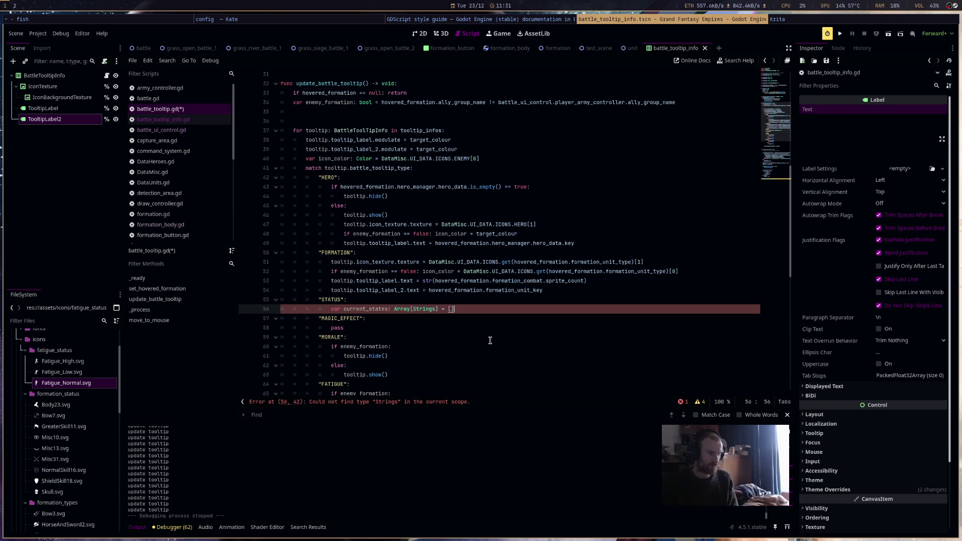
Fix the element type from Strings to String and add blank indented lines below.
key("Left")
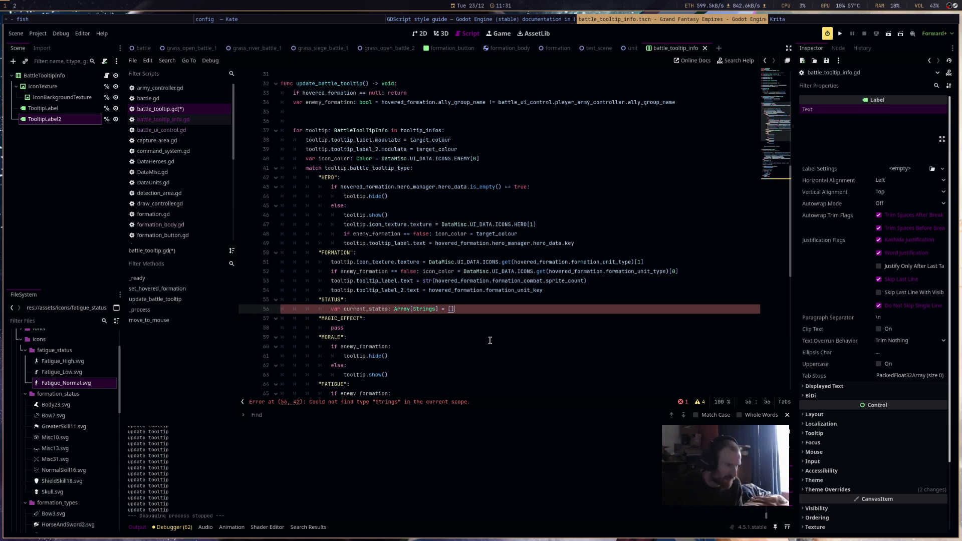
key("BackSpace")
key("End")
key("Left")
key("End")
key("Return")
key("Return")
key("Return")
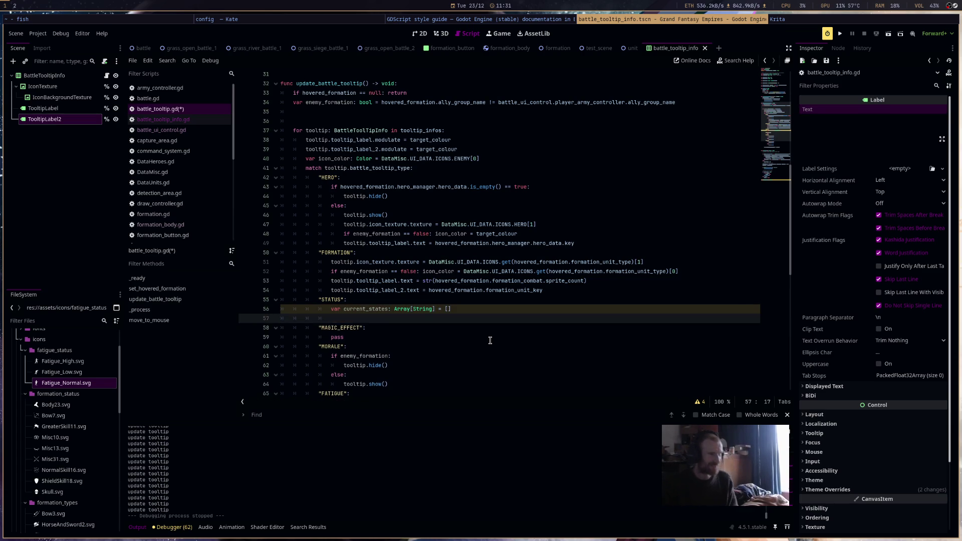
key("Up")
key("Up")
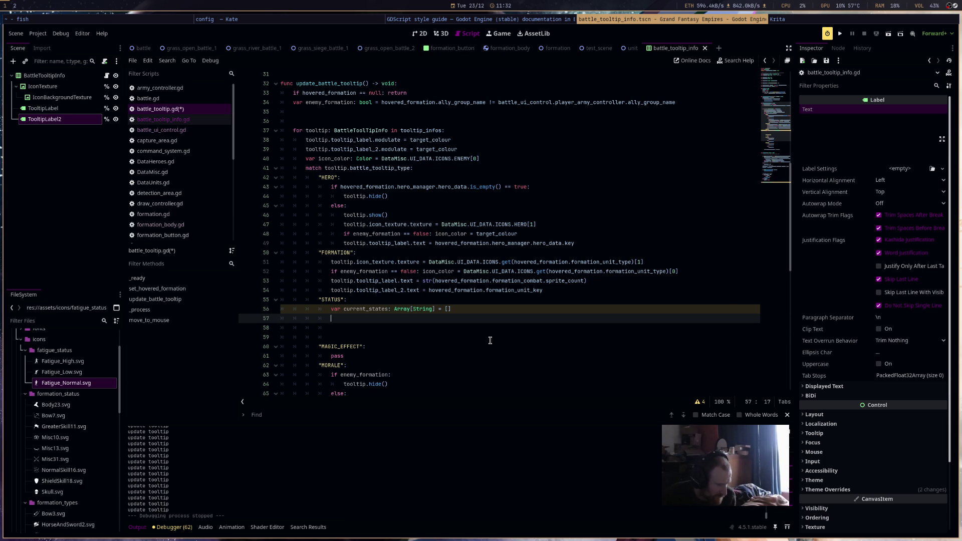
Start an if statement below the current_states declaration.
type("if")
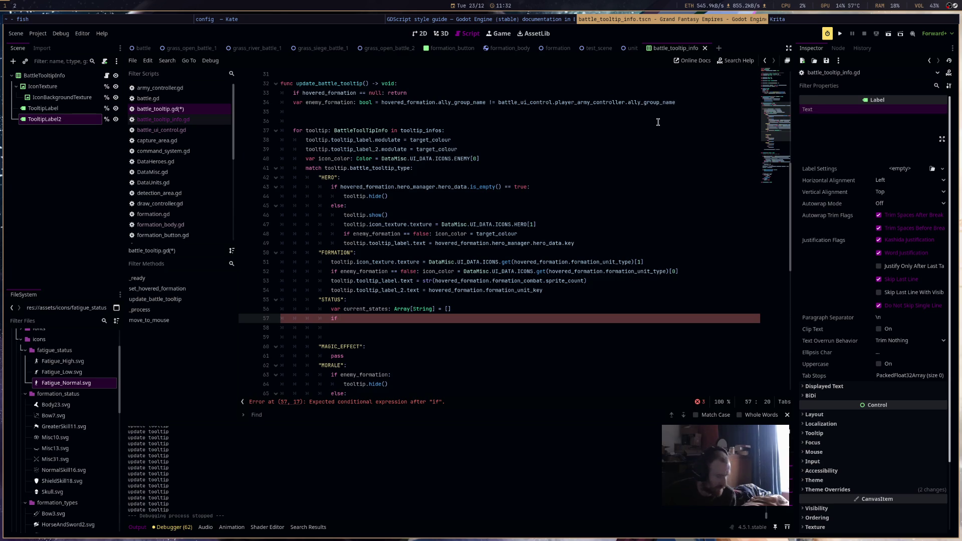
Open a new blank browser window.
key("super+b")
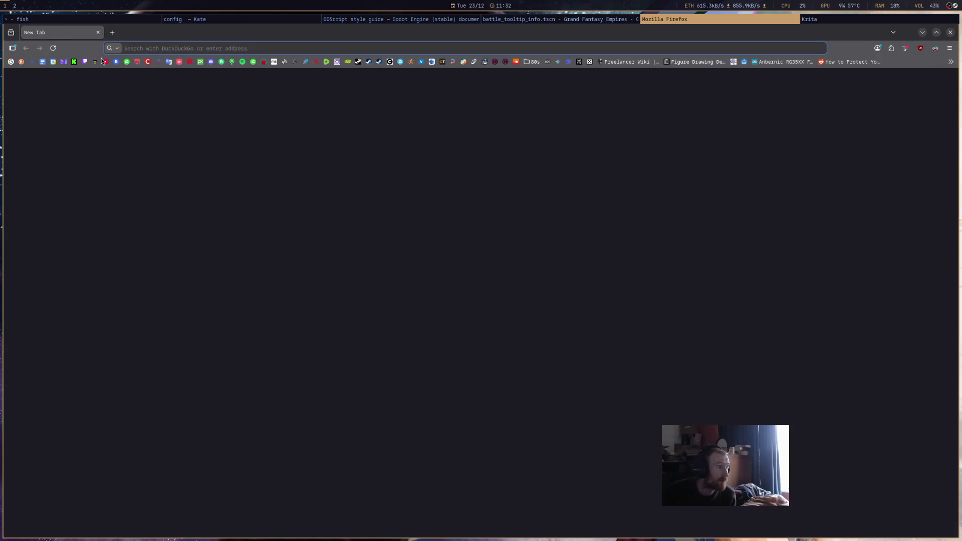
Search YouTube for 'medieval 1 total war gameplay' and open the MEDIEVAL: Total War - Gameplay (PC/UHD) video.
left_click(106, 62)
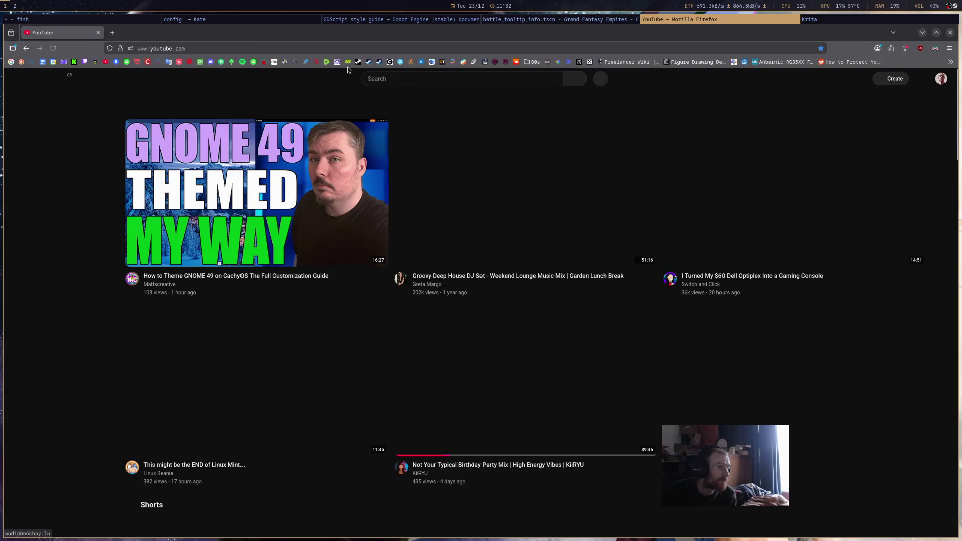
type("me")
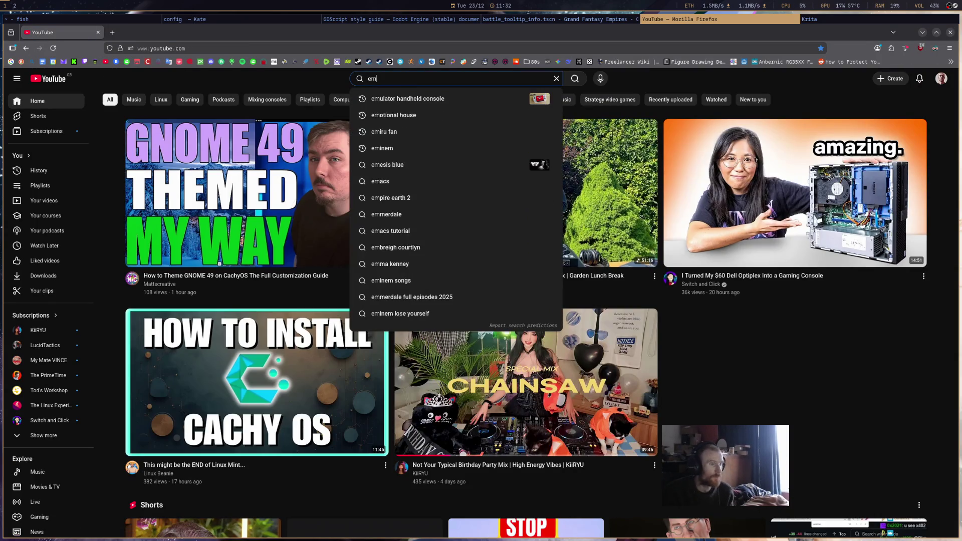
key("Down")
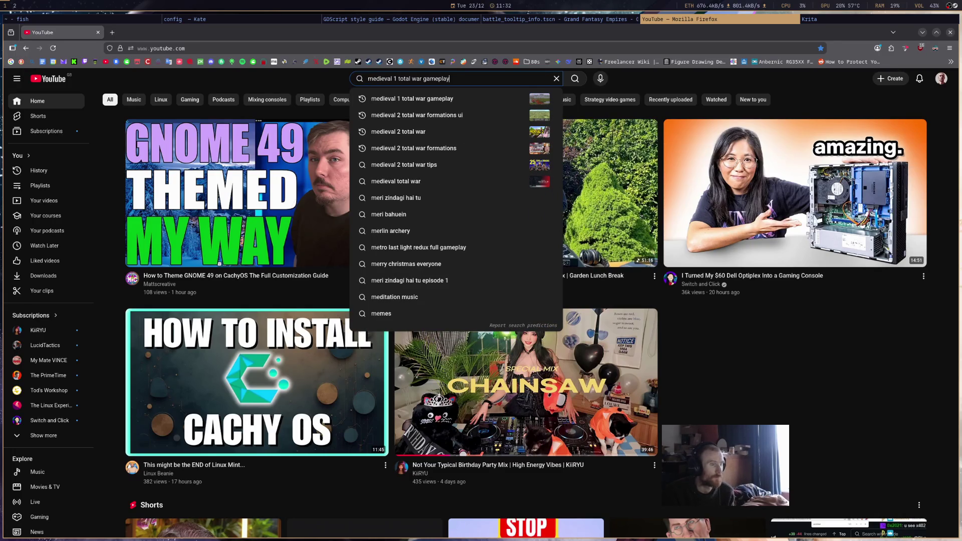
key("Return")
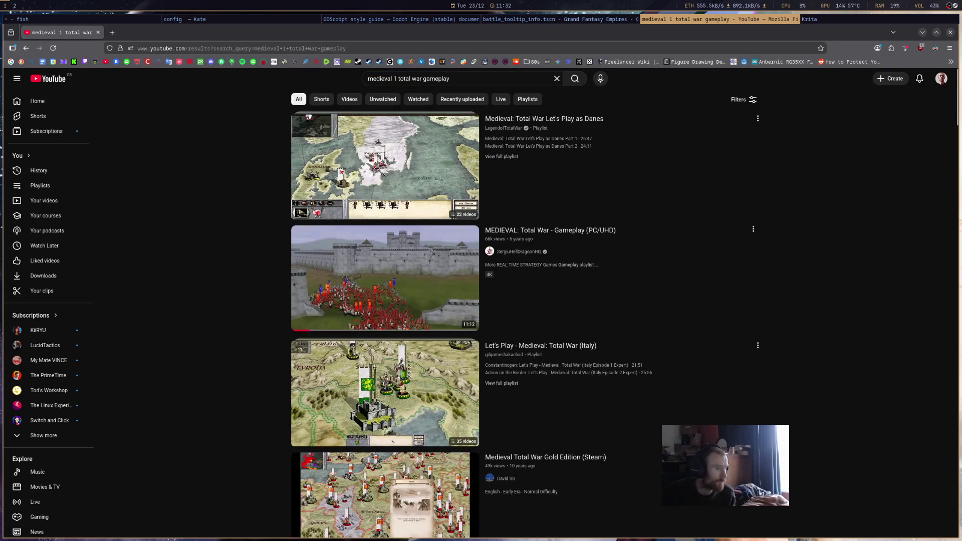
left_click(444, 272)
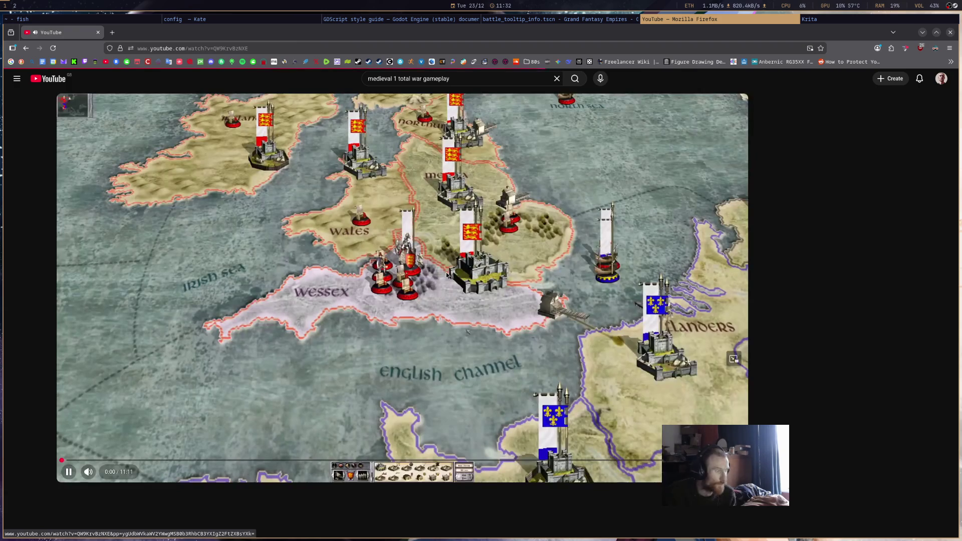
Jump the video to 2:11 and pause on the 40 Chivalric Knights status tooltip.
left_click(196, 460)
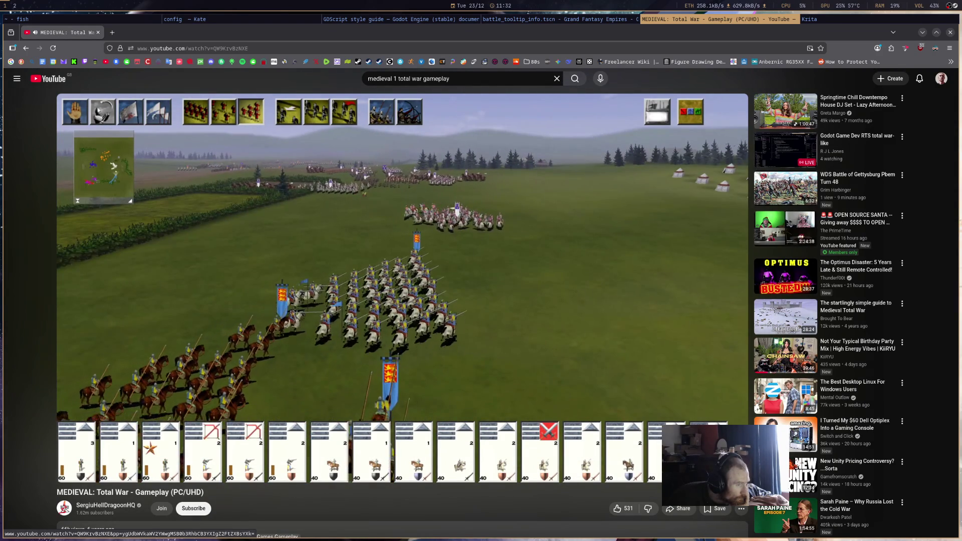
left_click(445, 344)
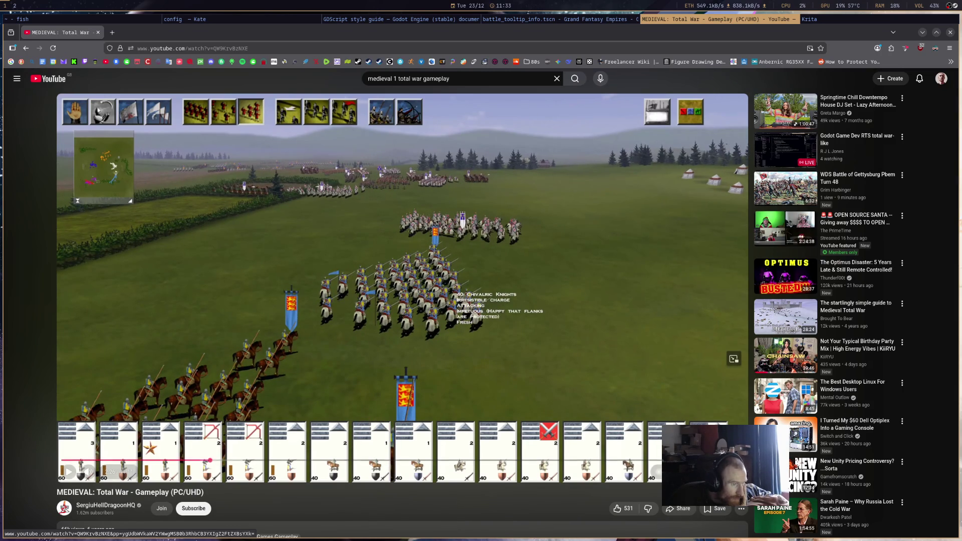
mouse_move(454, 303)
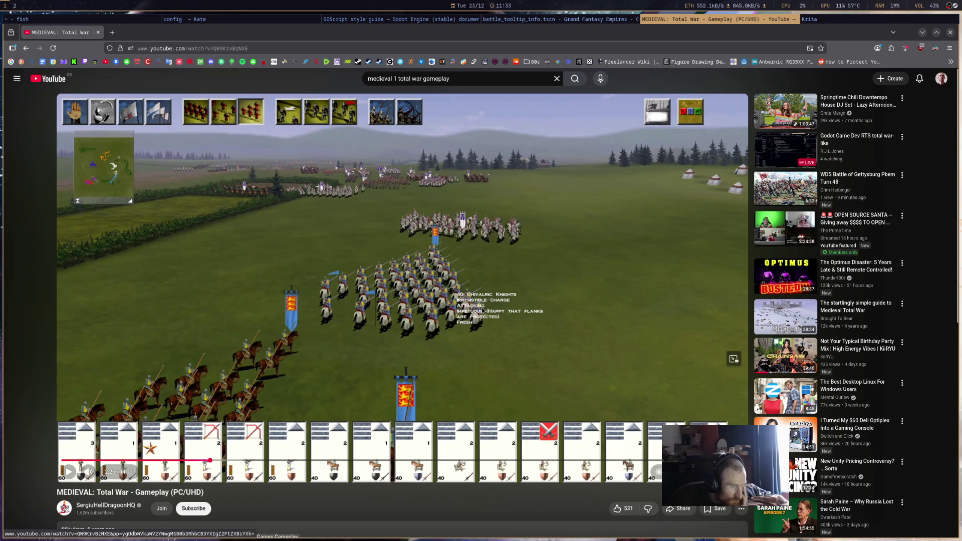
left_click(435, 309)
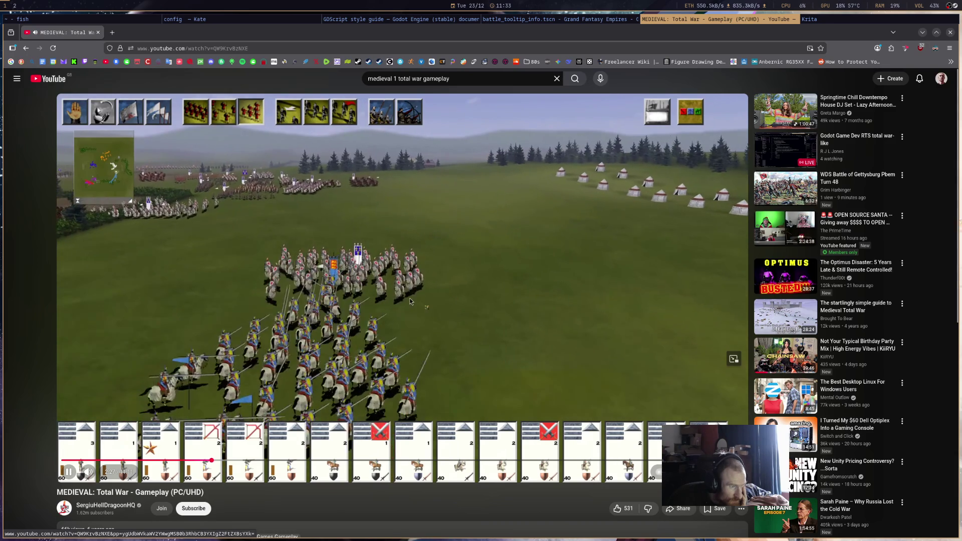
left_click(406, 299)
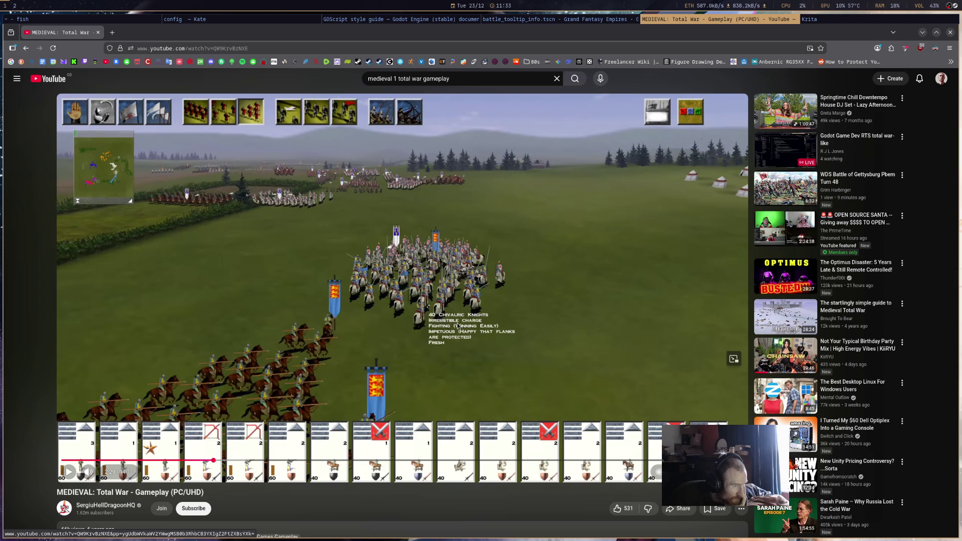
Step through the battle footage, pausing at 2:36, 2:43 and 2:45 on unit status text.
left_click(310, 204)
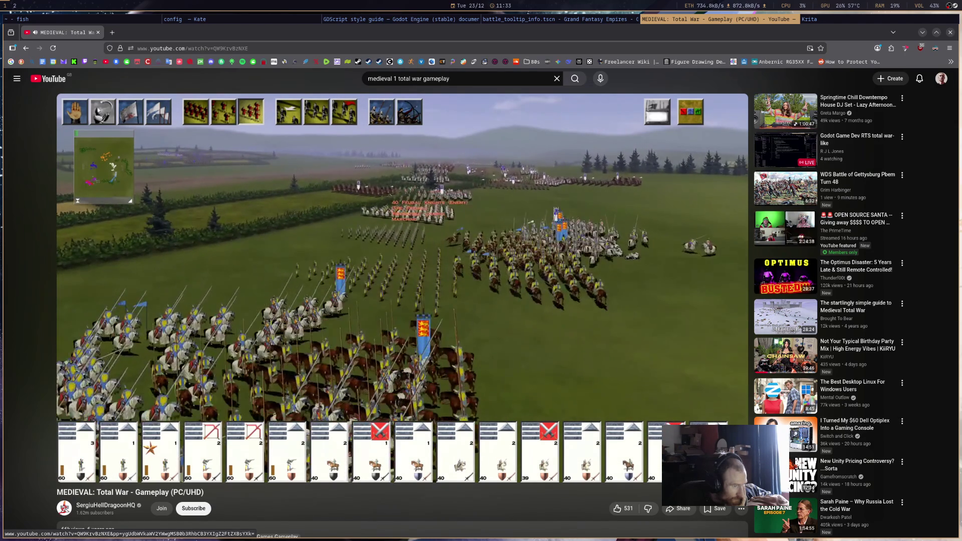
left_click(386, 237)
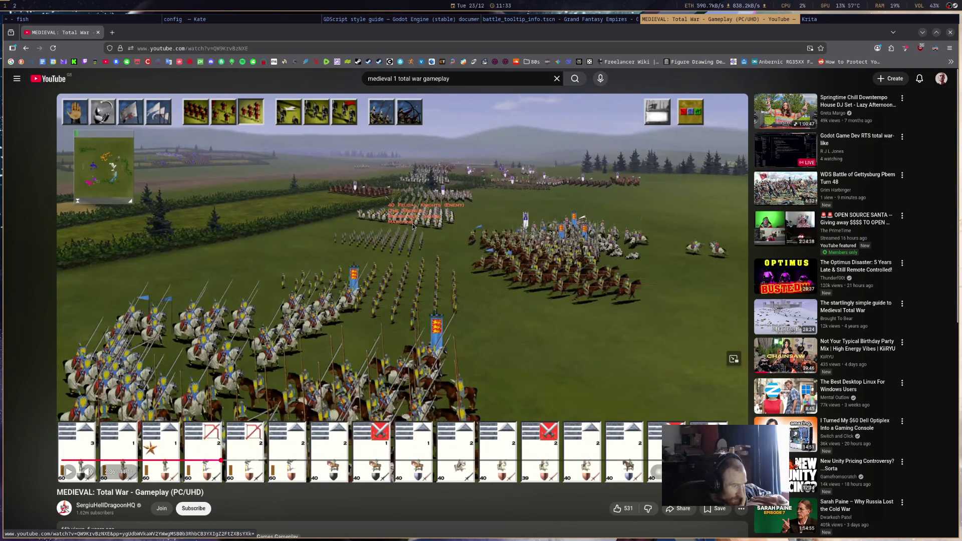
left_click(401, 240)
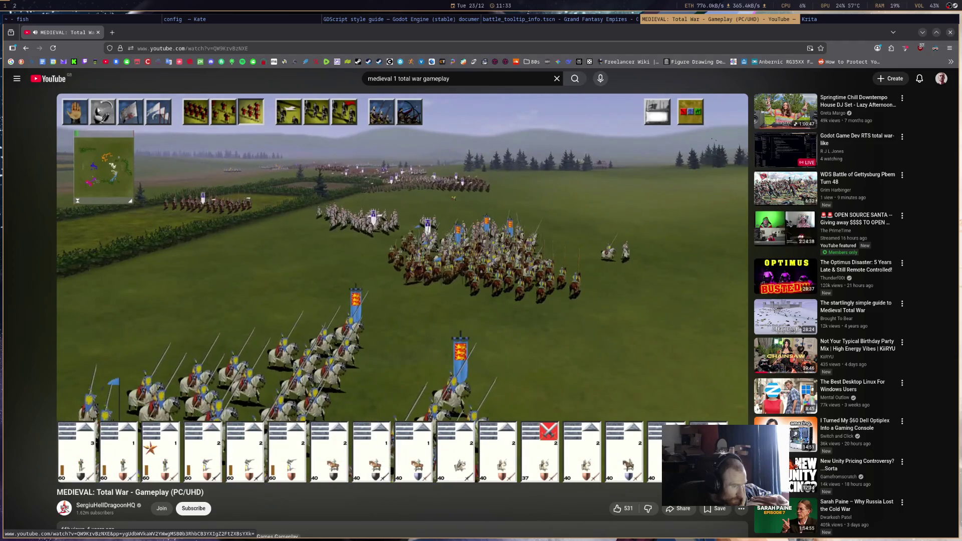
left_click(419, 207)
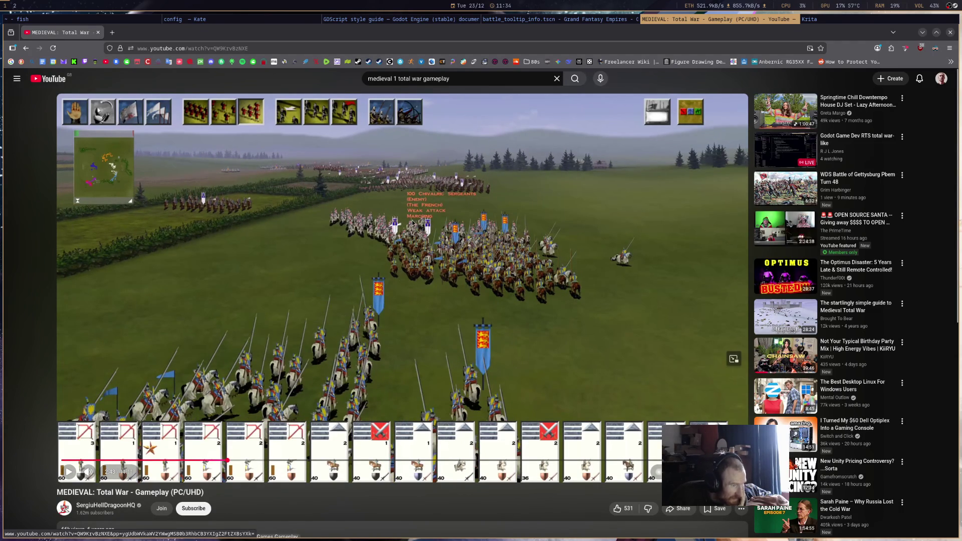
left_click(422, 302)
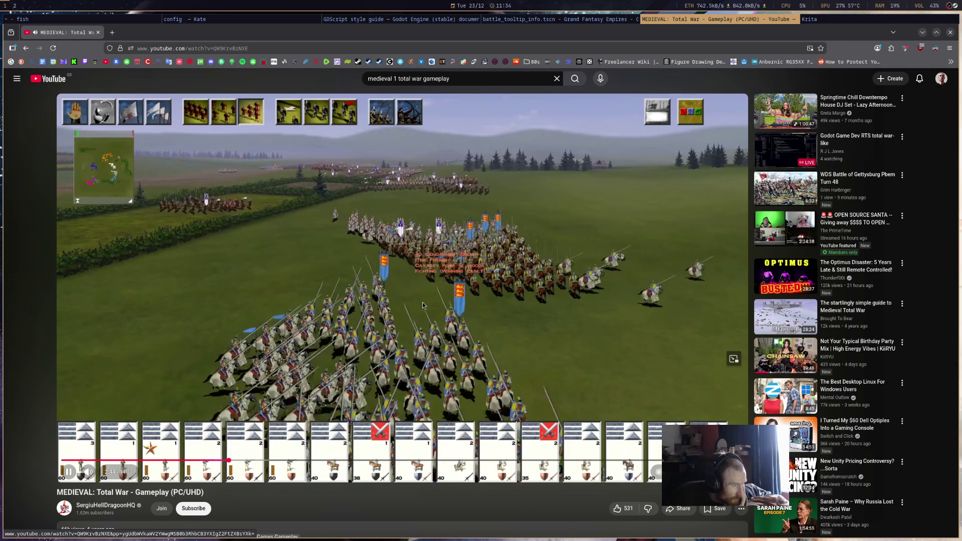
left_click(423, 302)
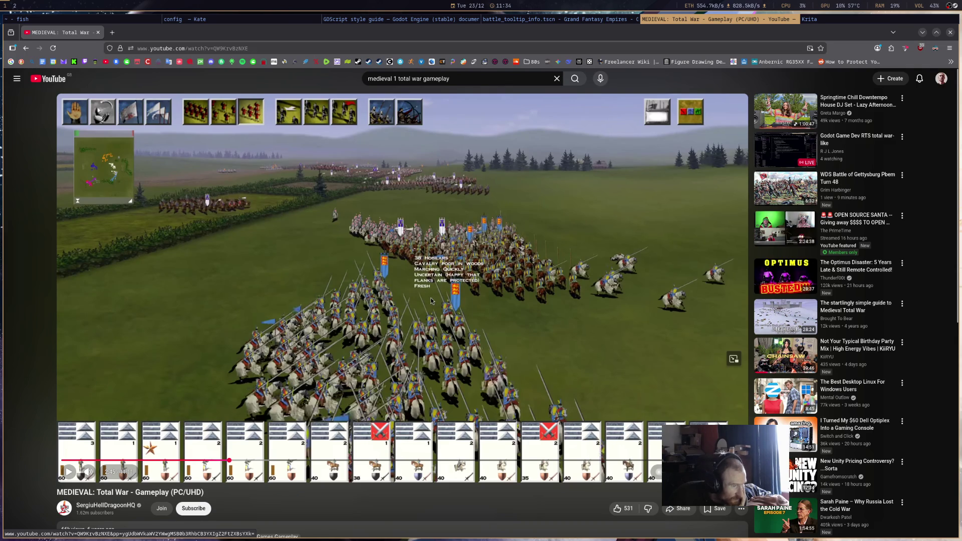
left_click(434, 303)
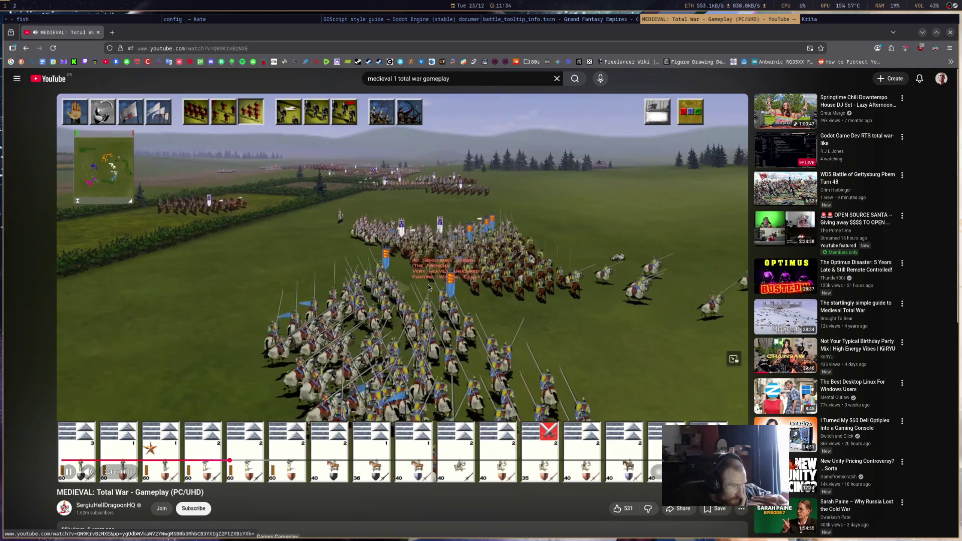
left_click(359, 273)
Watch on to about 2:49, pause on the battle scene, and return to the Godot editor.
left_click(398, 373)
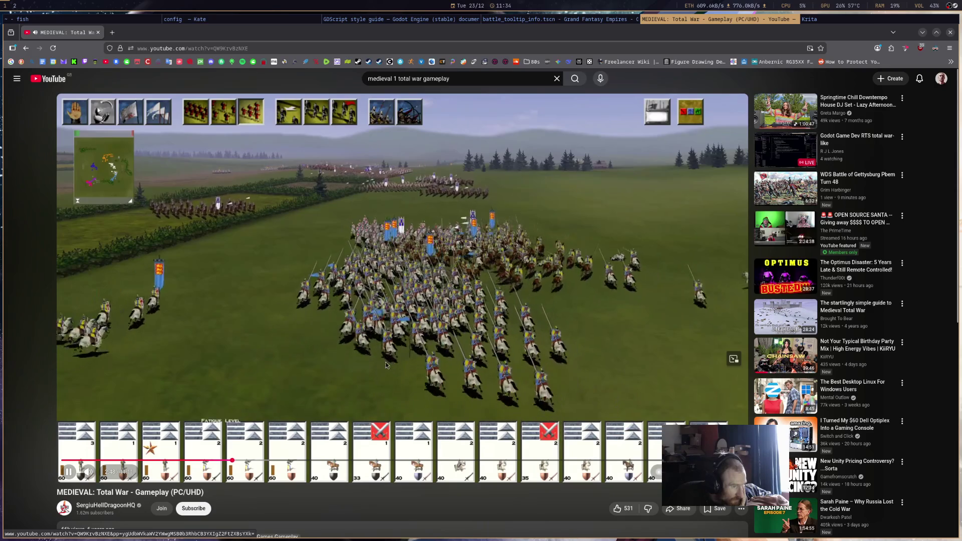
left_click(340, 325)
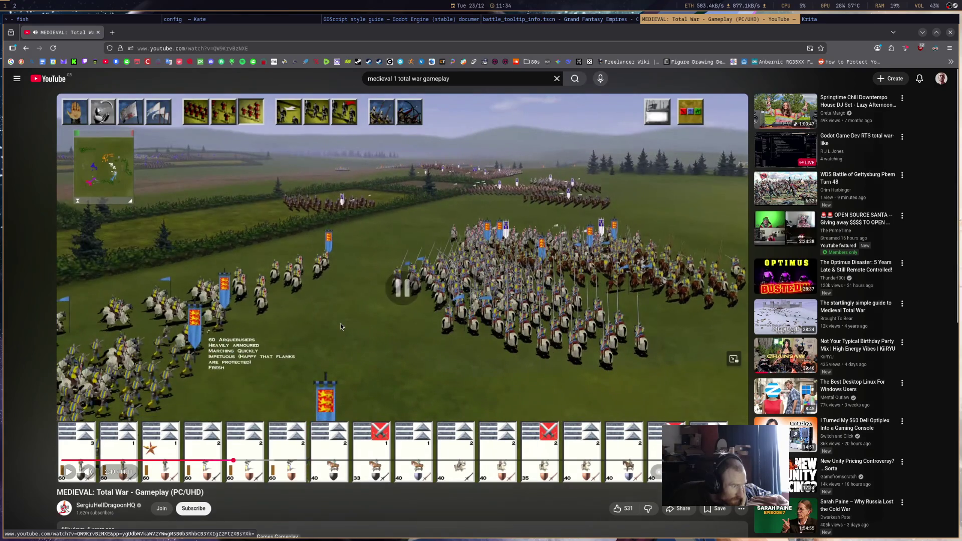
left_click(218, 372)
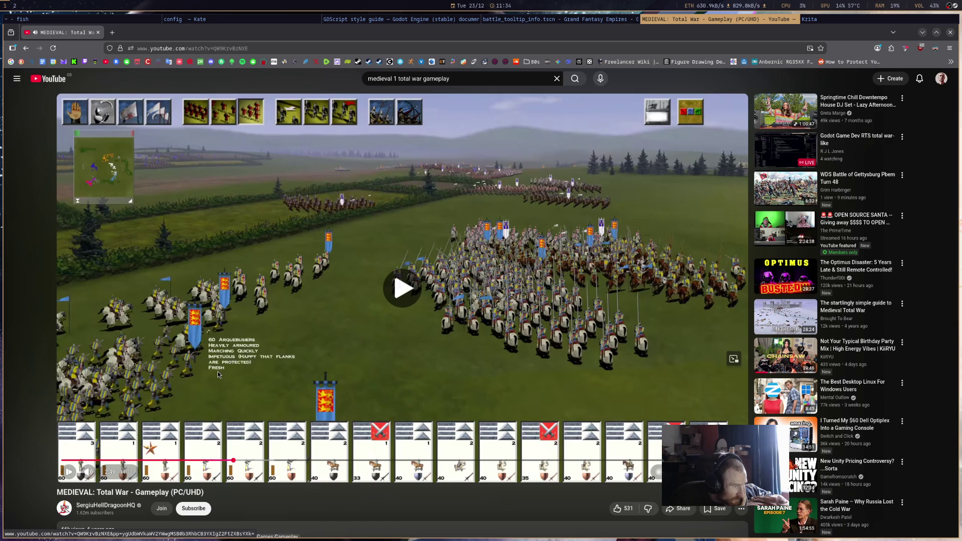
left_click(245, 283)
left_click(245, 283)
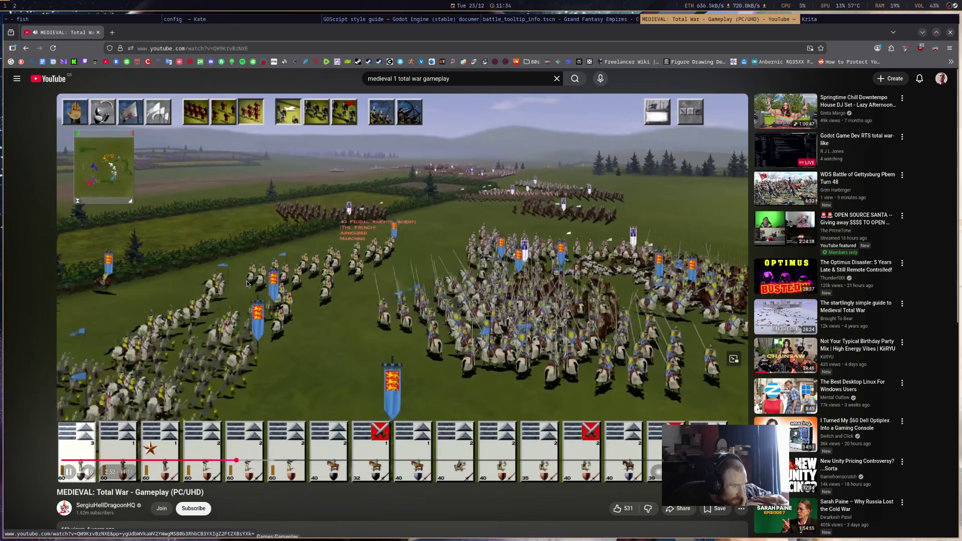
left_click(246, 283)
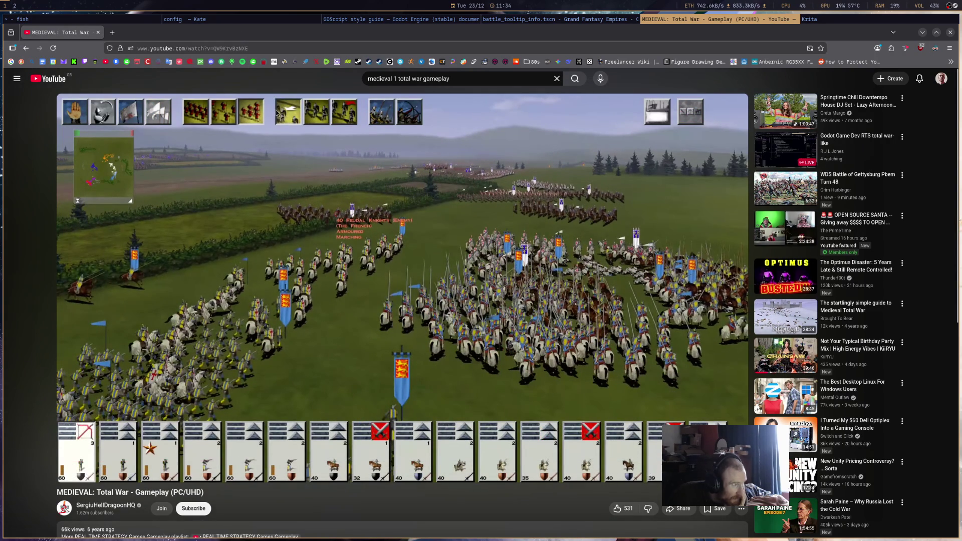
left_click(555, 20)
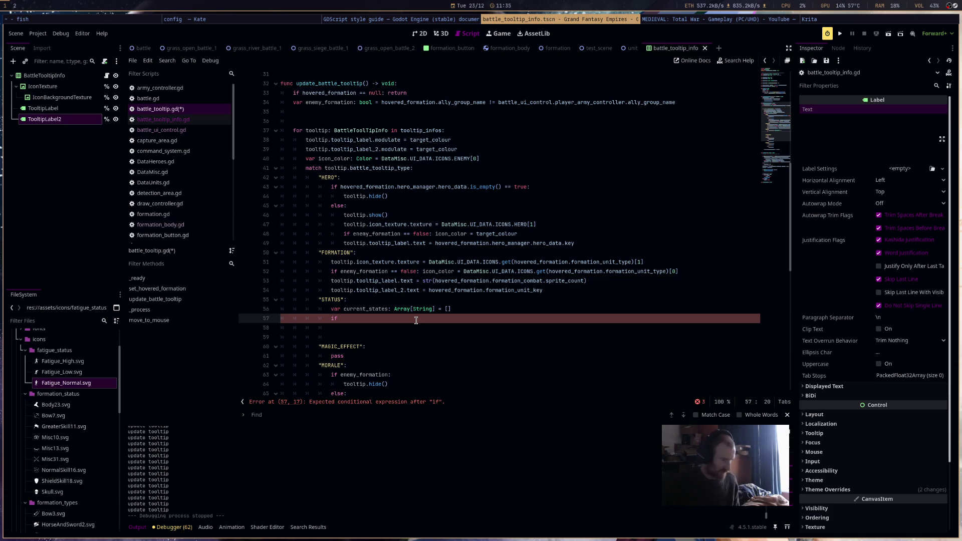
Add a line appending "MARCHING" to current_states when hovered_formation.is_moving is true.
key("ctrl+space")
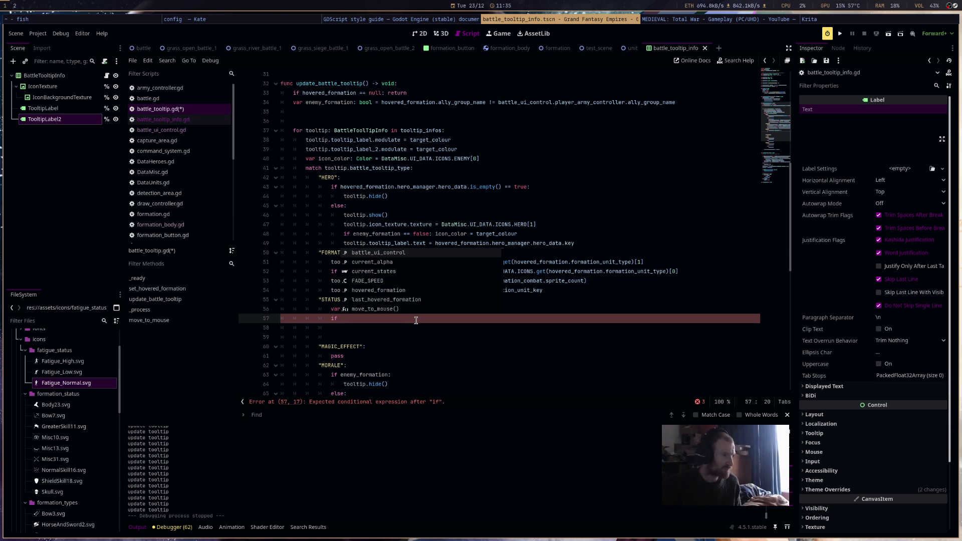
type("hov")
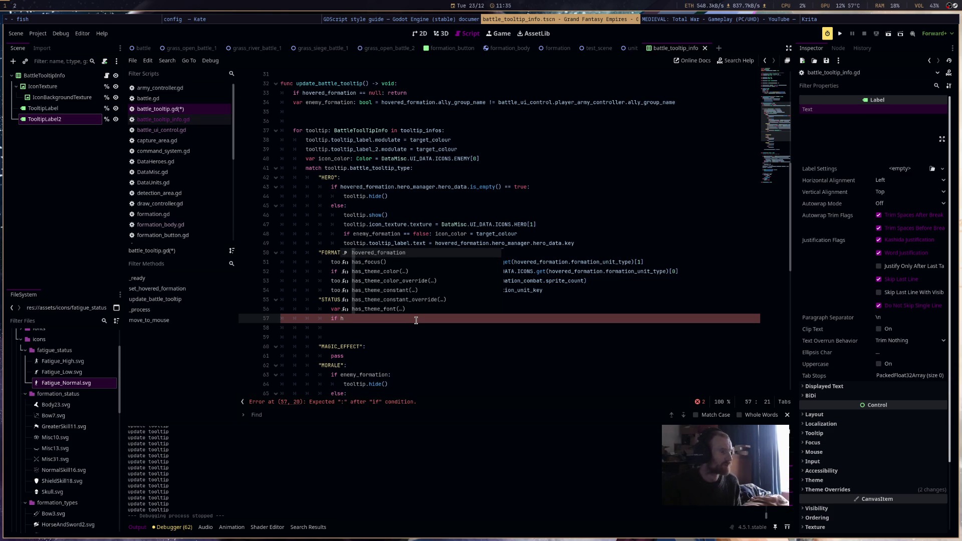
key("Return")
type("is_mo")
key("Return")
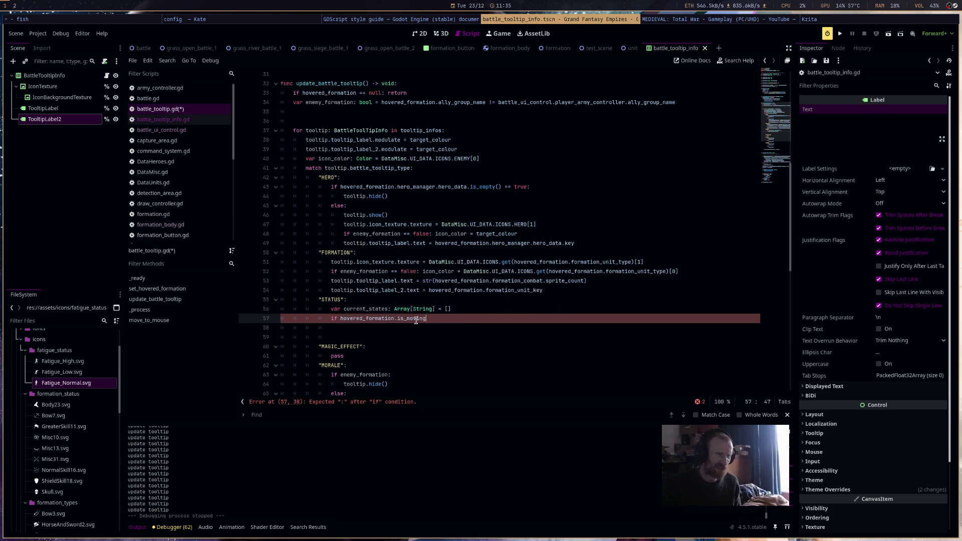
type(" == true: cu")
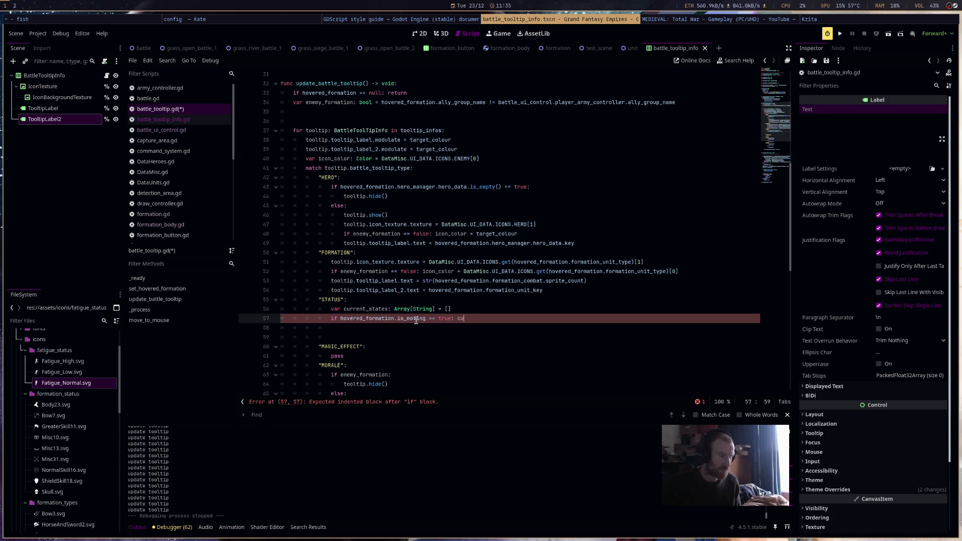
type("r")
key("Return")
type(".app")
key("Return")
type("\"")
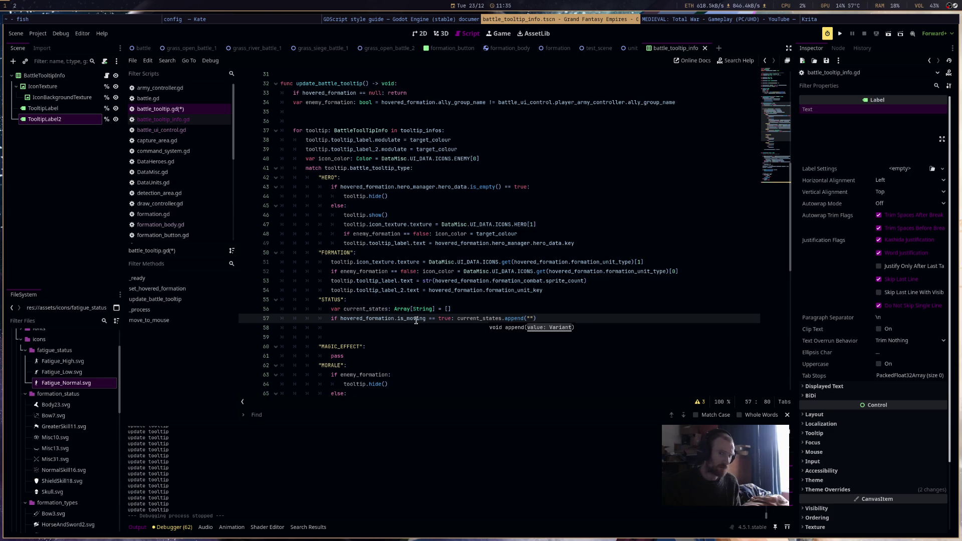
type("MARCHING\")")
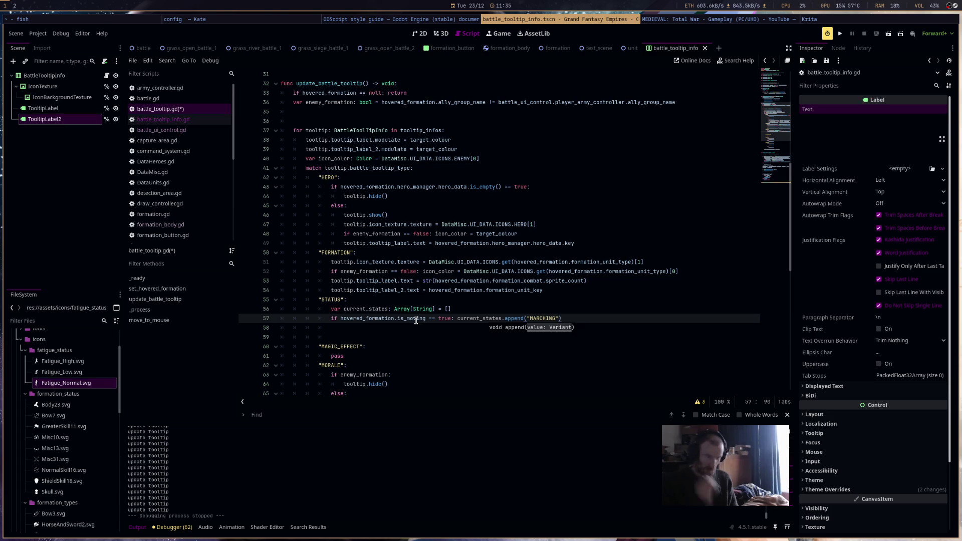
Add a line appending "FIGHTING" to current_states when hovered_formation.is_engaged is true.
key("Return")
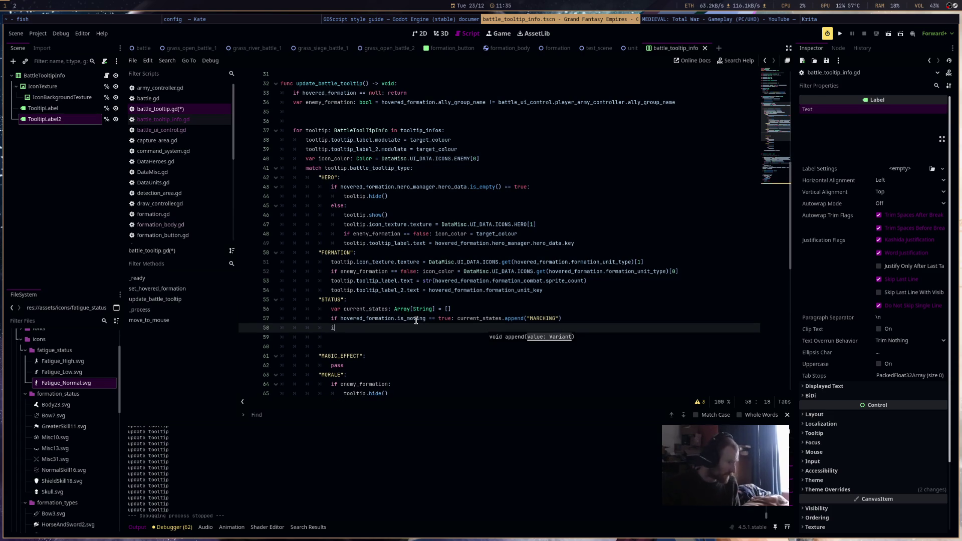
type("if go")
key("BackSpace")
key("BackSpace")
type("ho")
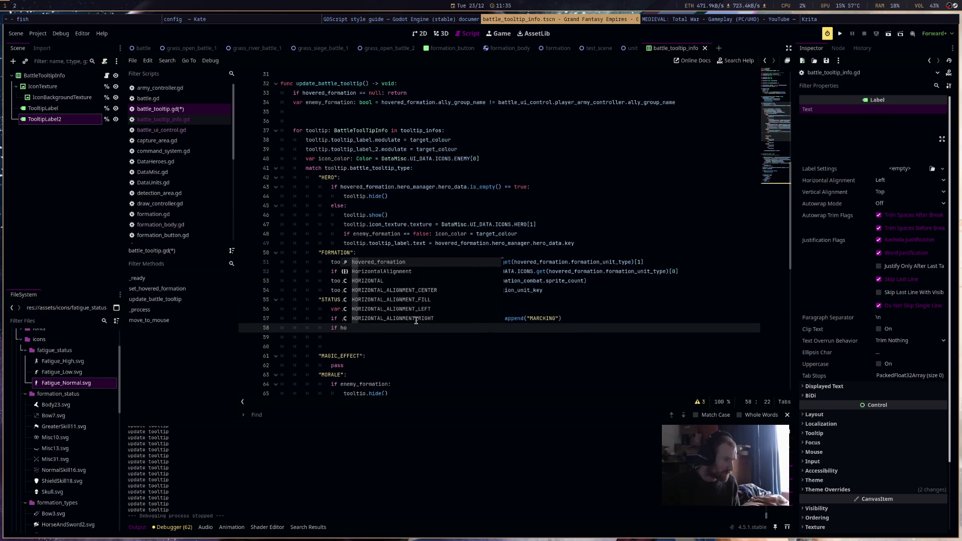
key("Return")
type(".is_en")
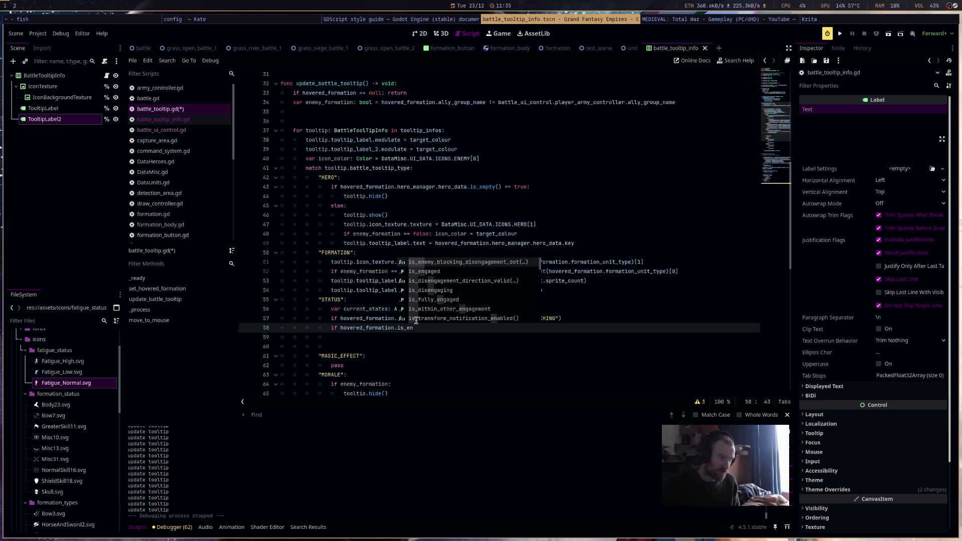
key("Down")
key("Return")
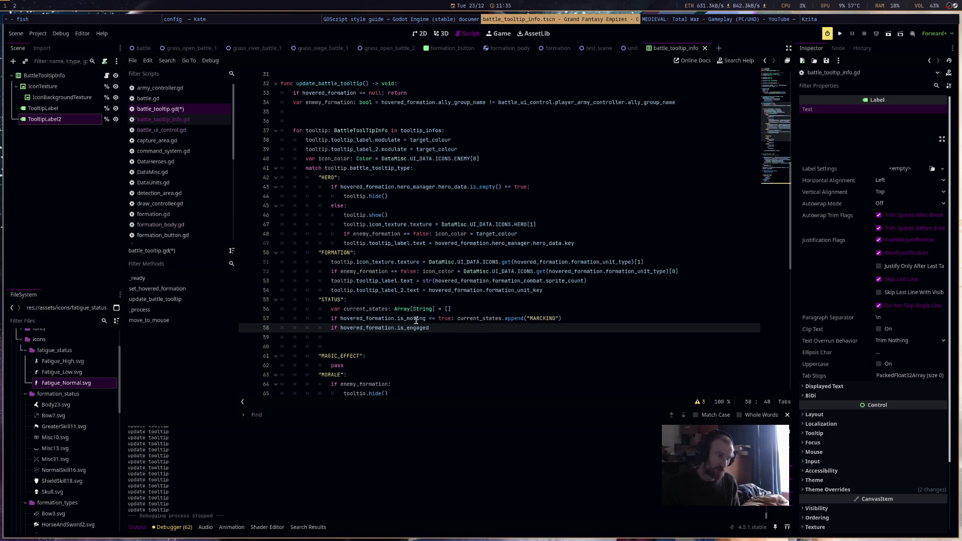
type("true: cur")
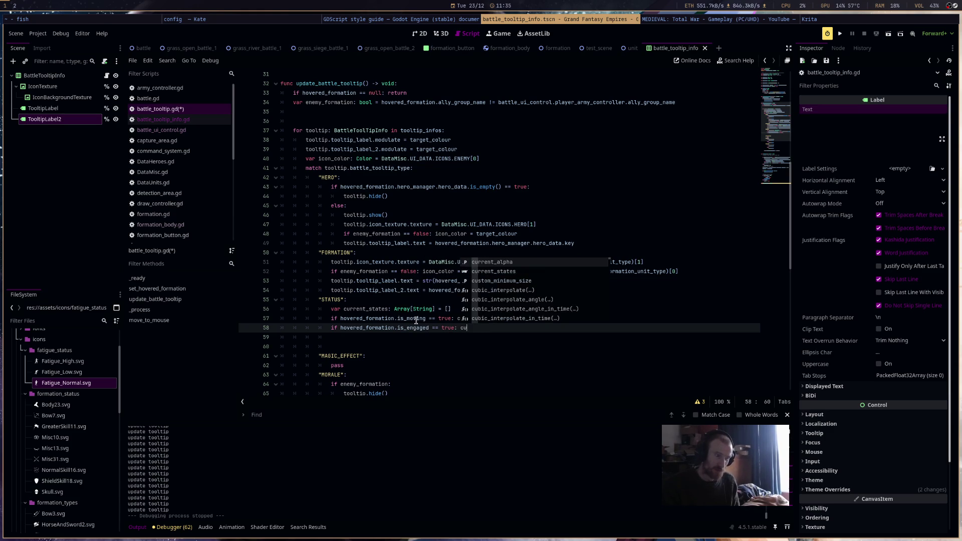
key("Down")
key("Return")
type(".append(\"")
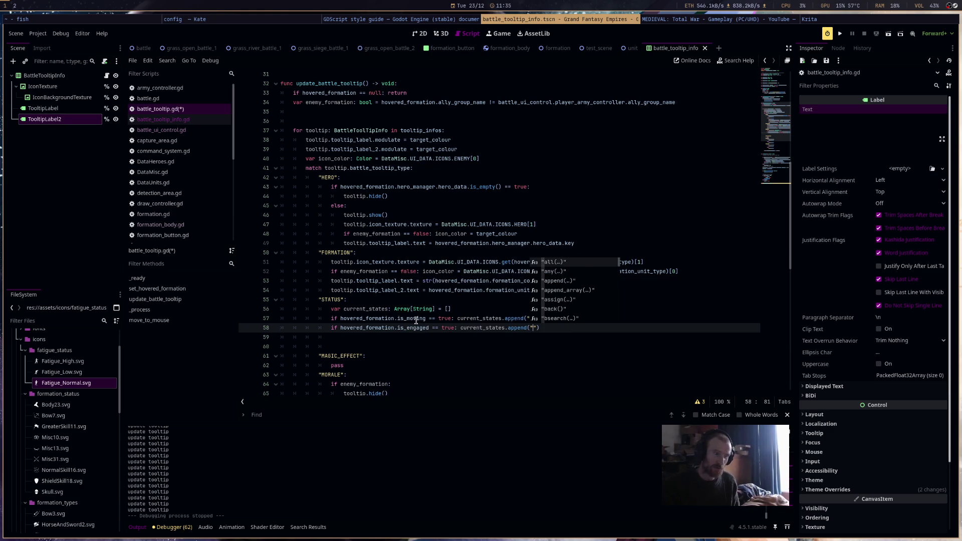
key("Return")
type("\"")
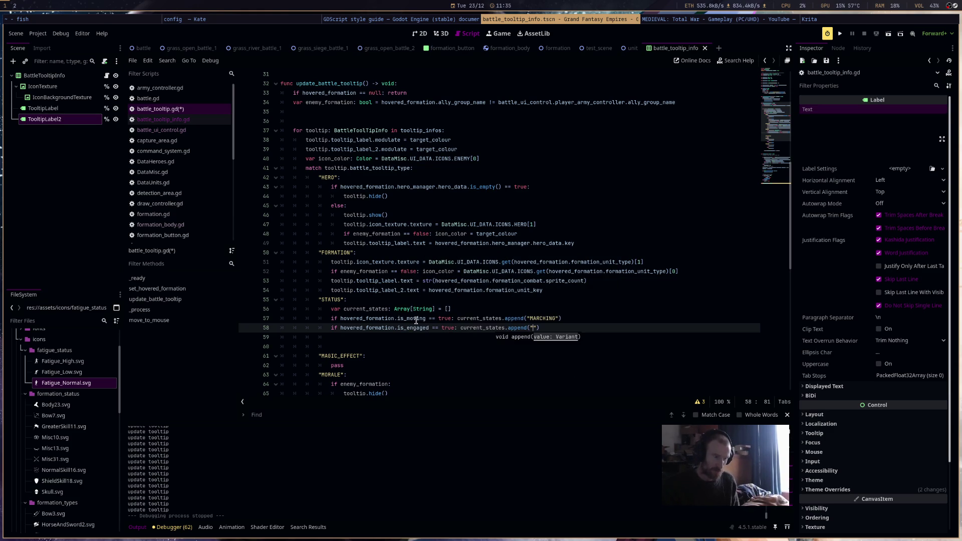
type("FIGHTING\")")
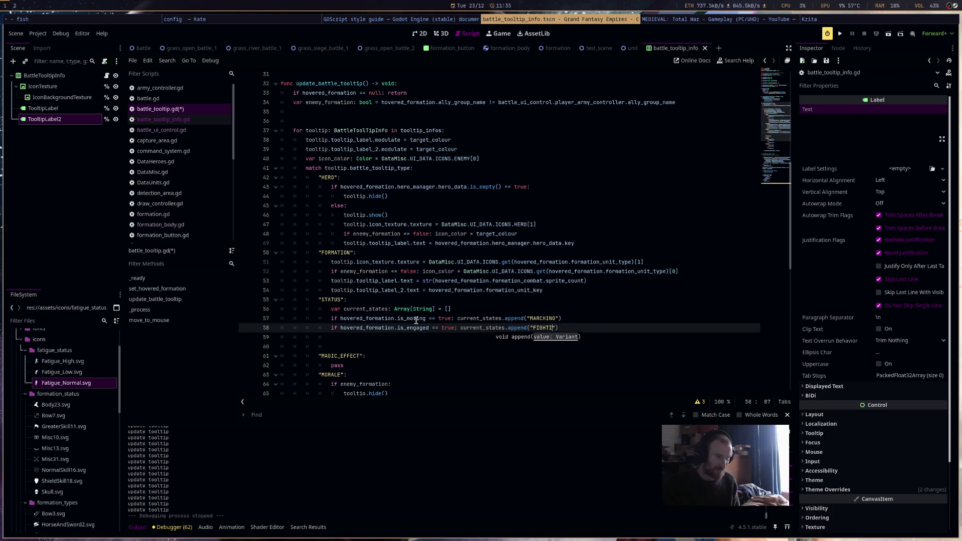
Discard the unfinished extra if line and save battle_tooltip.gd.
key("Return")
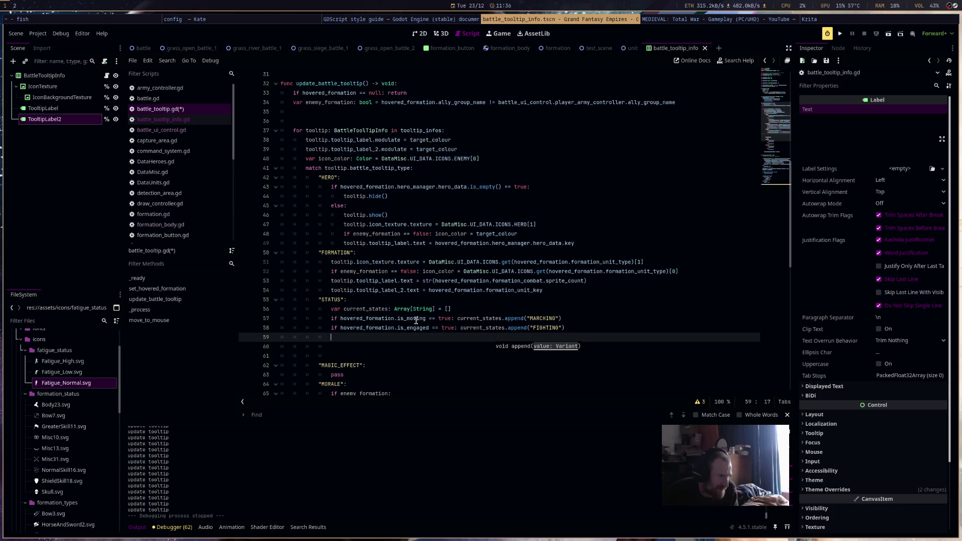
type("if")
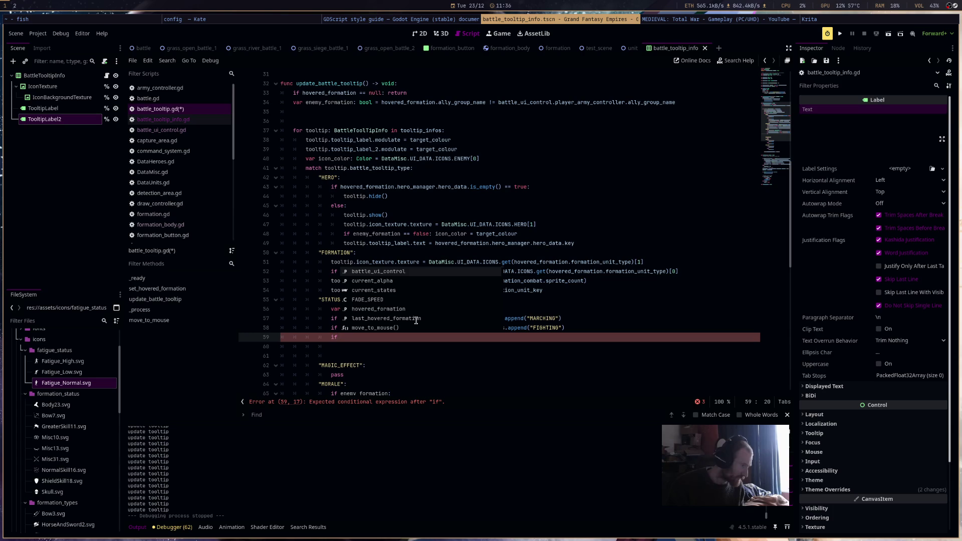
key("BackSpace")
key("BackSpace")
key("BackSpace")
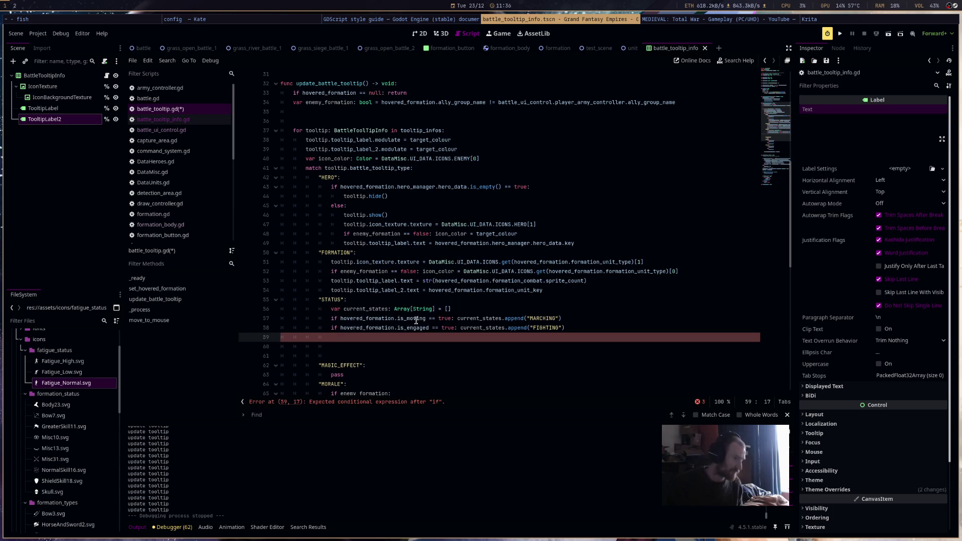
key("ctrl+s")
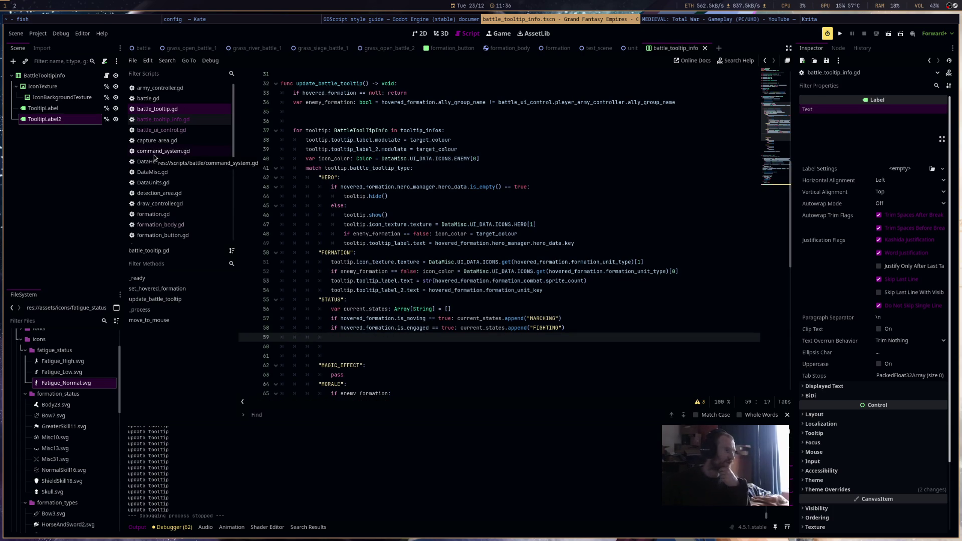
scroll(155, 218, "down", 2)
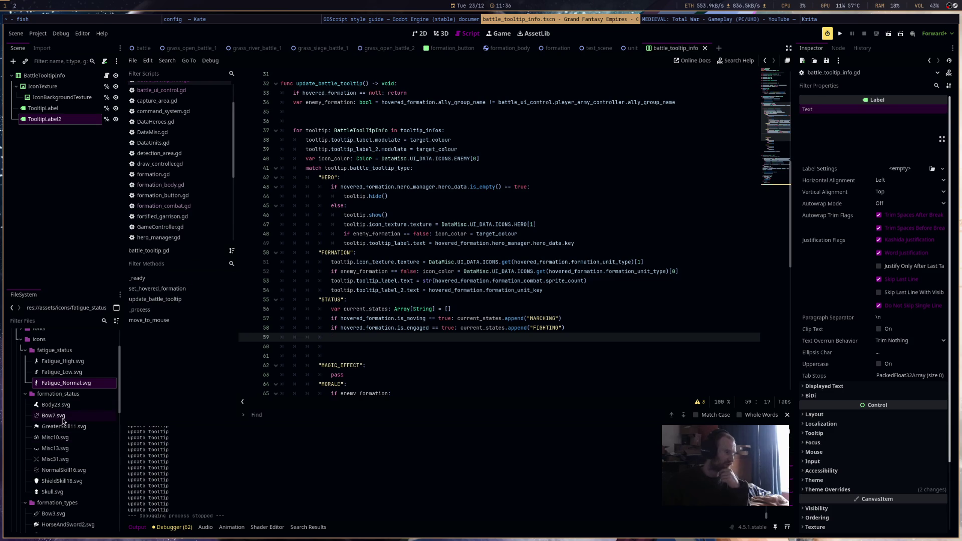
left_click(164, 206)
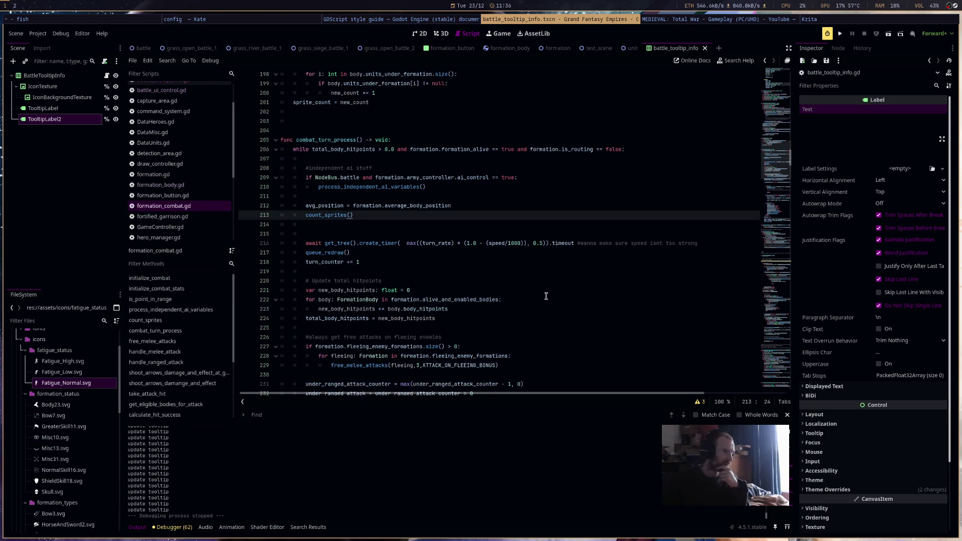
scroll(537, 301, "up", 5)
scroll(538, 300, "up", 6)
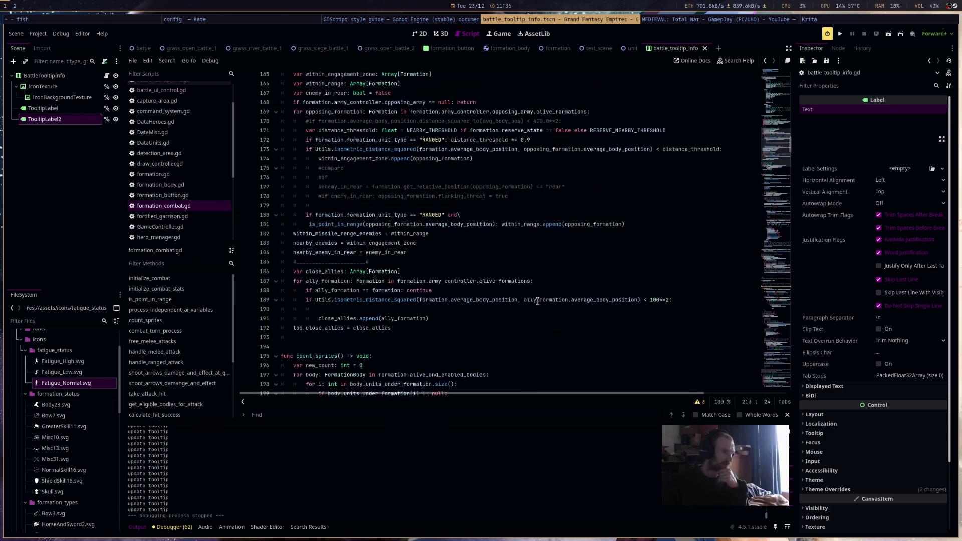
scroll(537, 300, "up", 10)
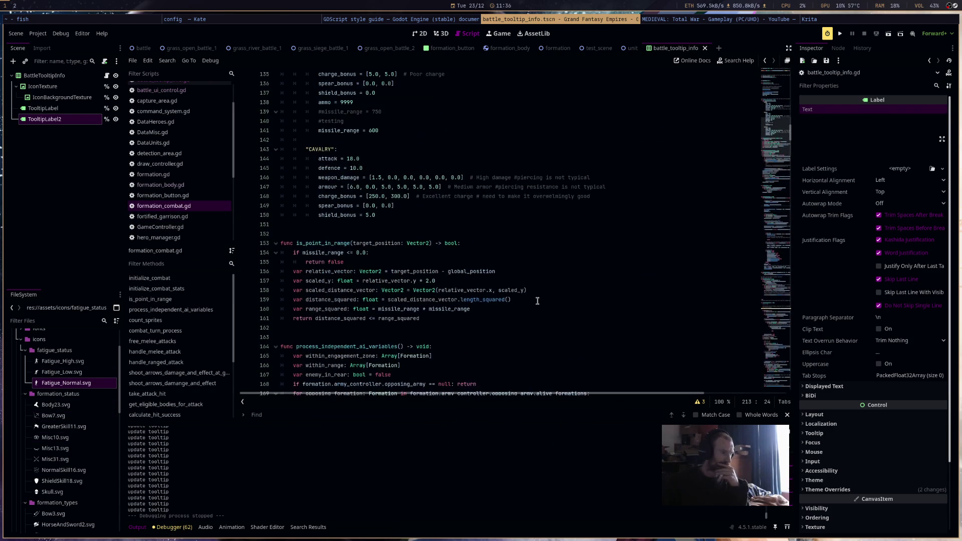
scroll(537, 301, "up", 5)
scroll(537, 301, "up", 10)
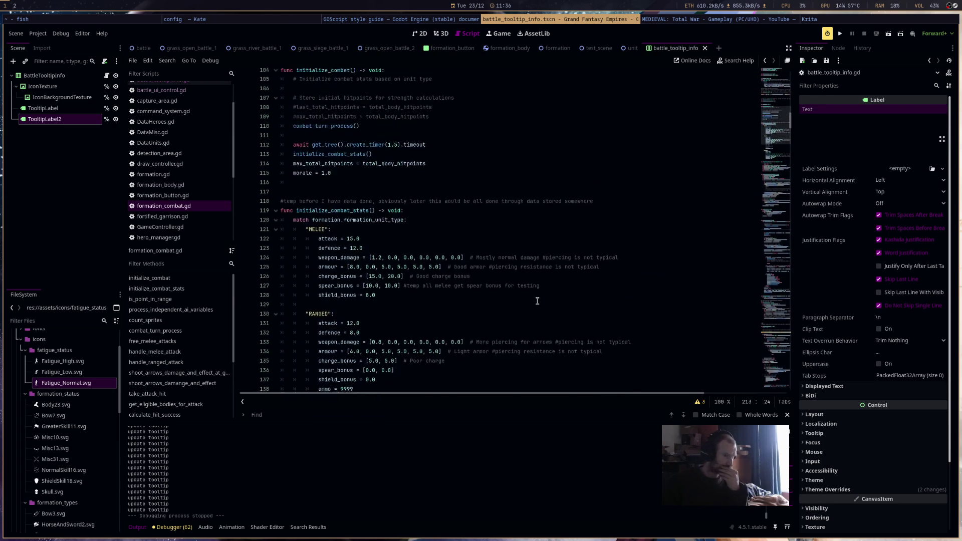
scroll(537, 300, "up", 14)
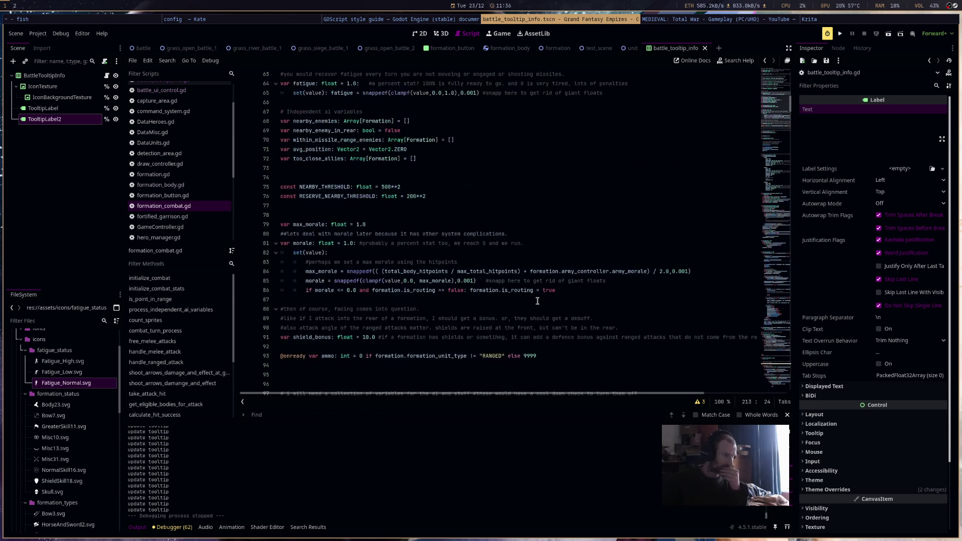
scroll(537, 300, "down", 5)
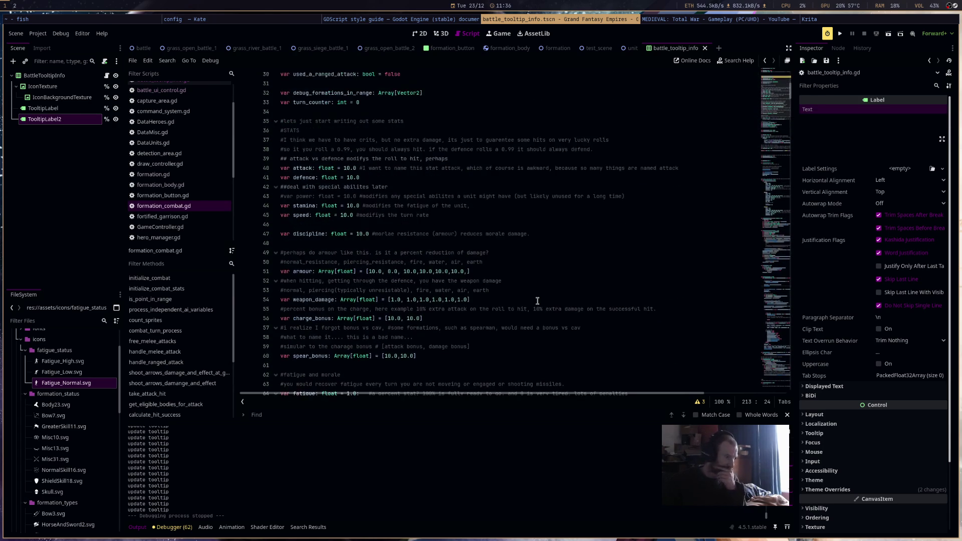
scroll(537, 302, "down", 8)
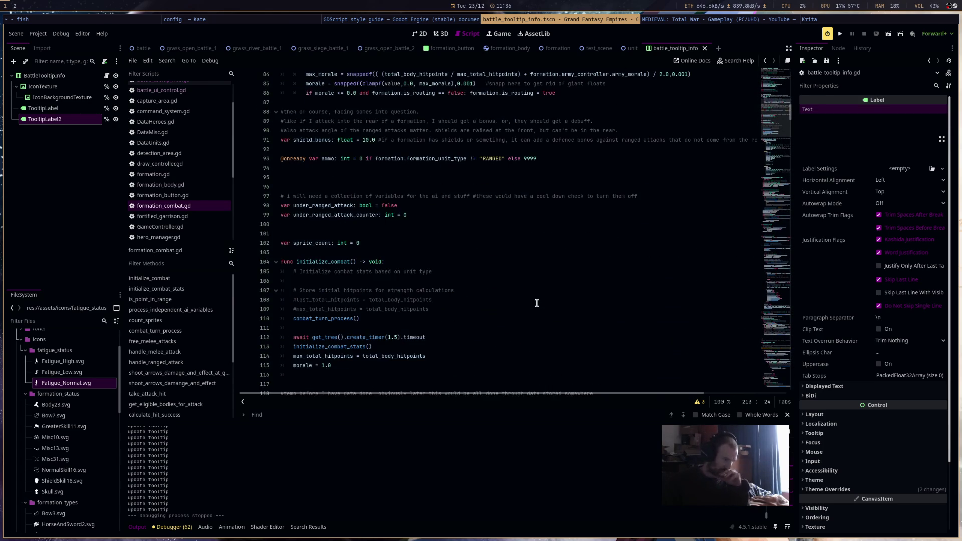
scroll(536, 303, "down", 5)
scroll(536, 303, "down", 18)
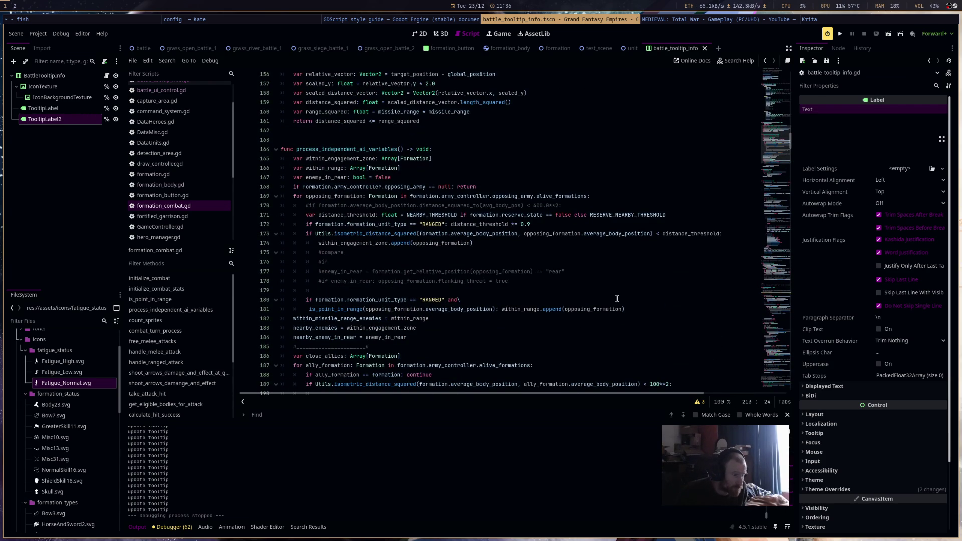
scroll(616, 297, "up", 17)
scroll(615, 296, "up", 5)
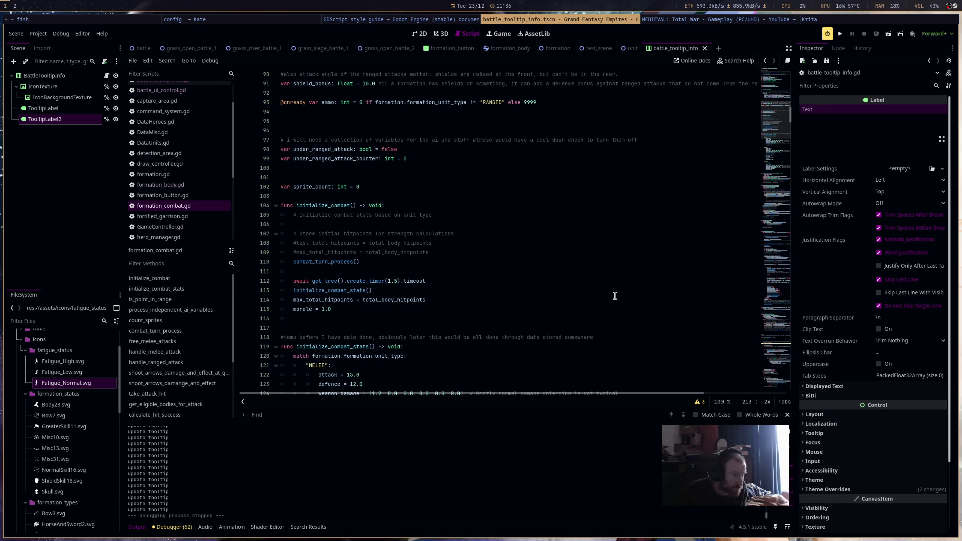
left_click(365, 149)
double_click(349, 159)
double_click(340, 149)
scroll(475, 215, "up", 5)
scroll(474, 214, "up", 4)
scroll(475, 215, "up", 8)
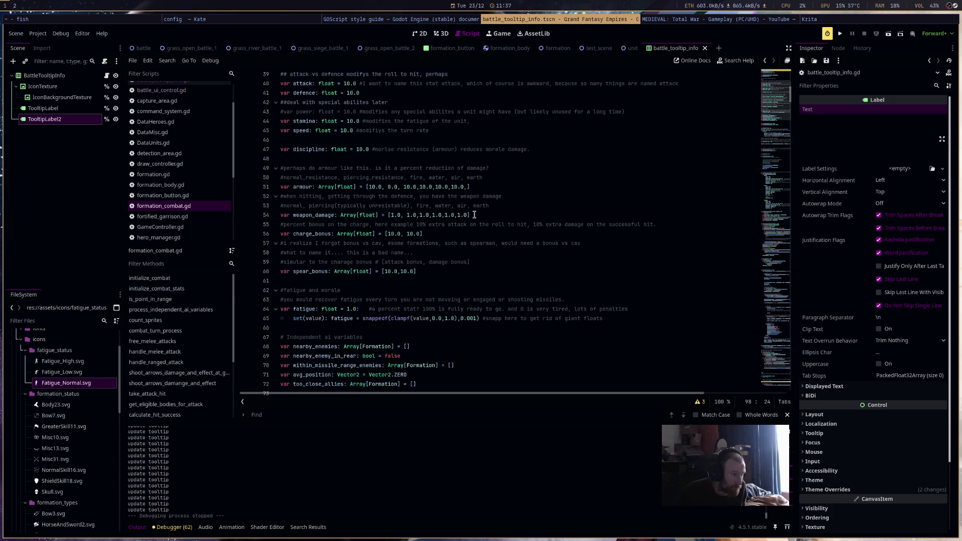
scroll(475, 214, "up", 3)
scroll(475, 215, "up", 4)
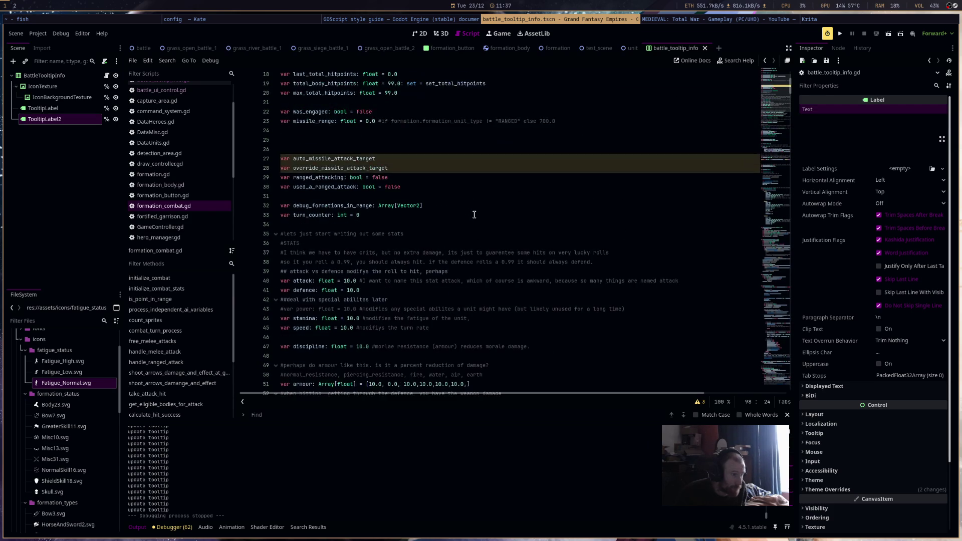
scroll(475, 214, "up", 2)
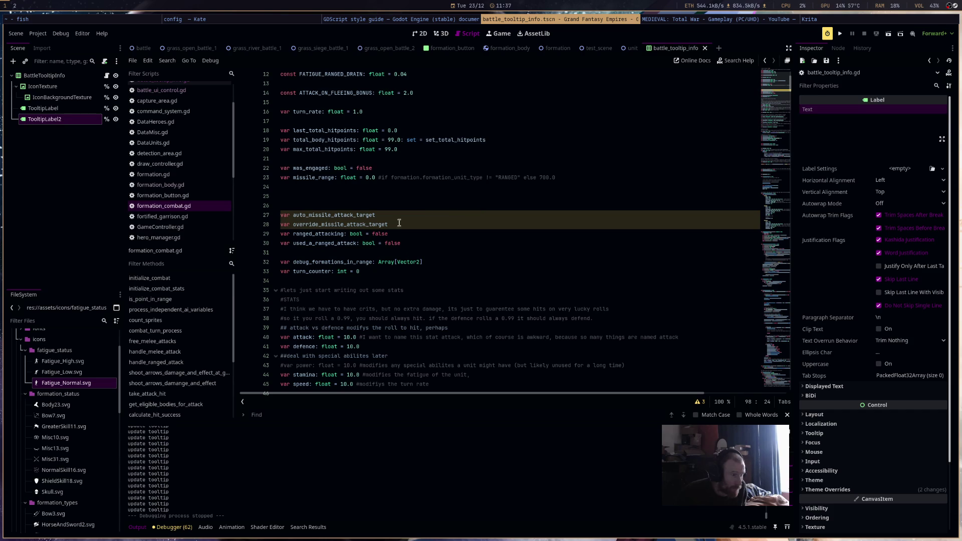
double_click(324, 234)
double_click(347, 244)
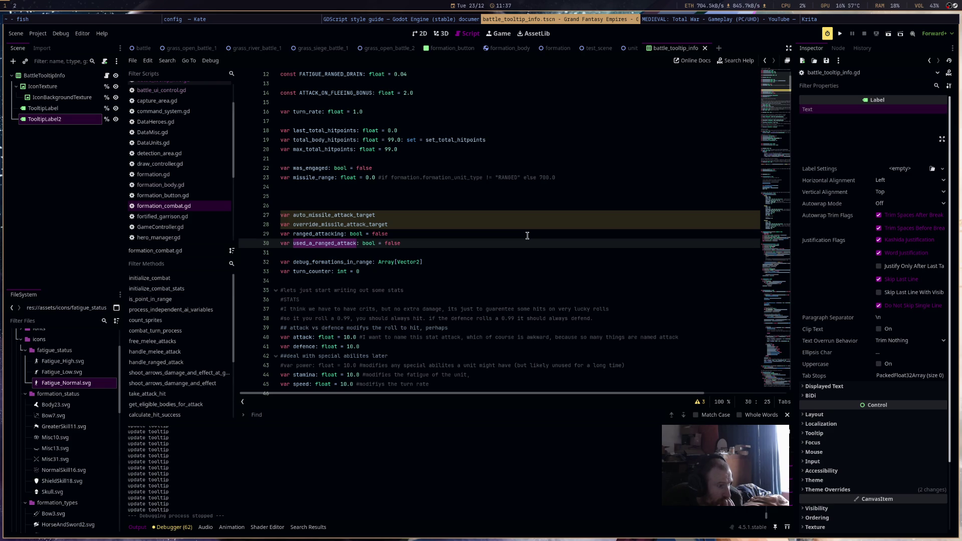
Search formation_combat.gd for used_a_ranged_attack and step through its matches.
key("ctrl+f")
key("Return")
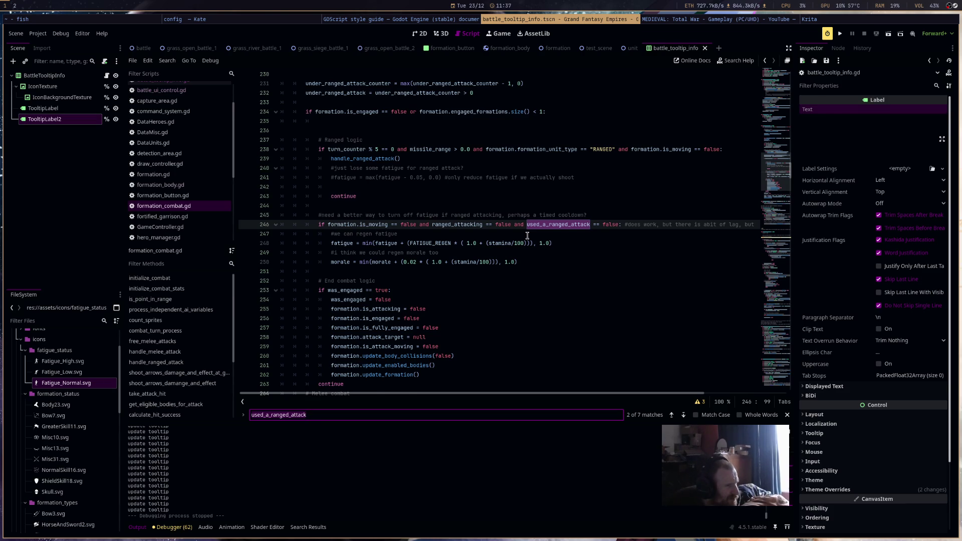
key("Return")
key("Return")
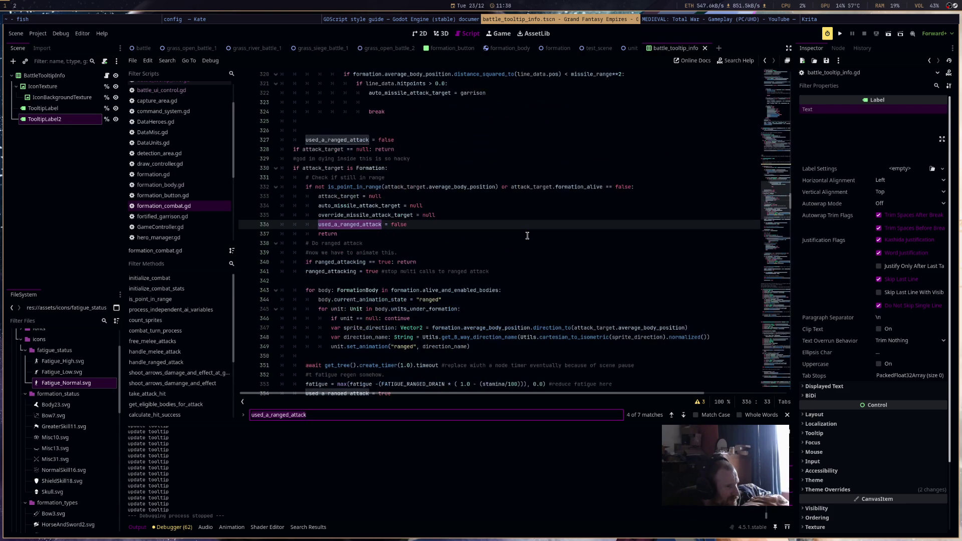
key("Return")
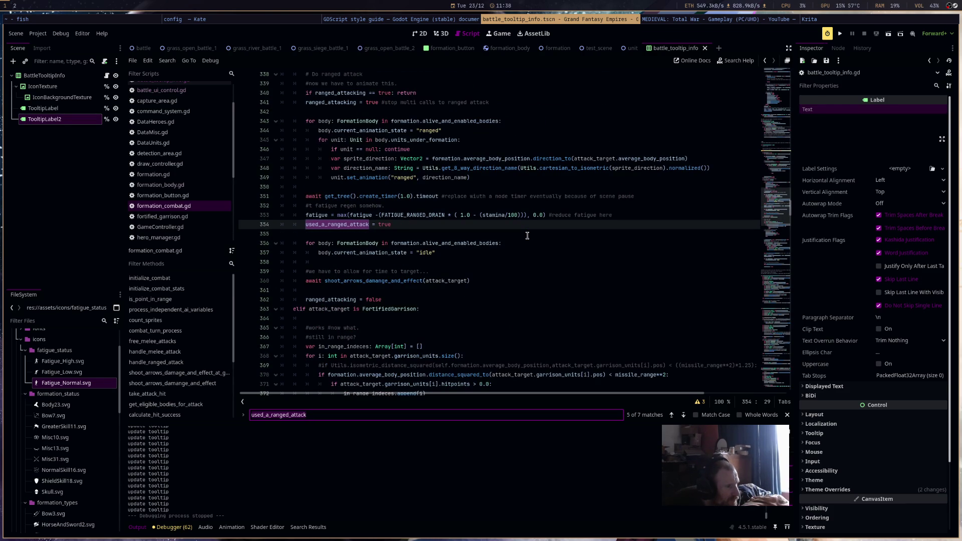
scroll(527, 236, "up", 2)
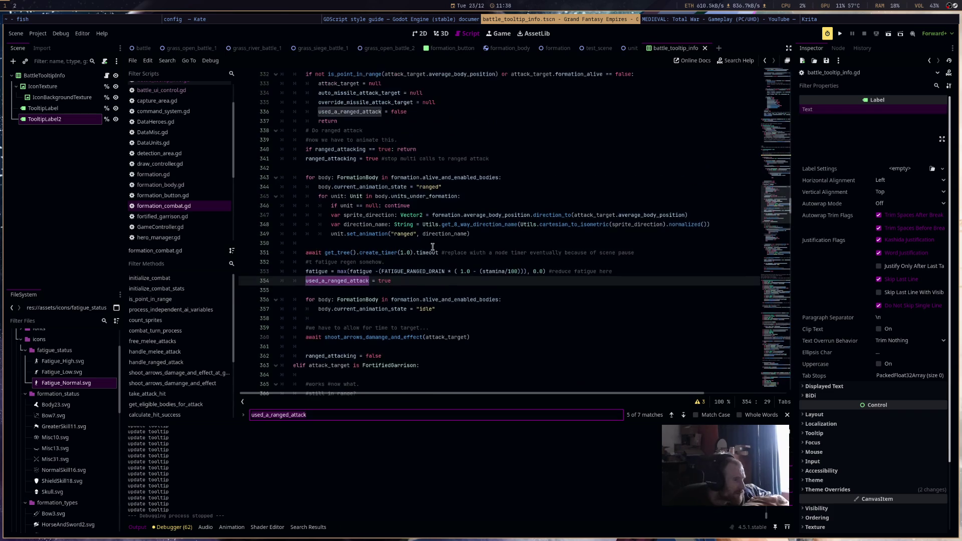
left_click(359, 353)
scroll(359, 331, "up", 6)
scroll(359, 327, "up", 1)
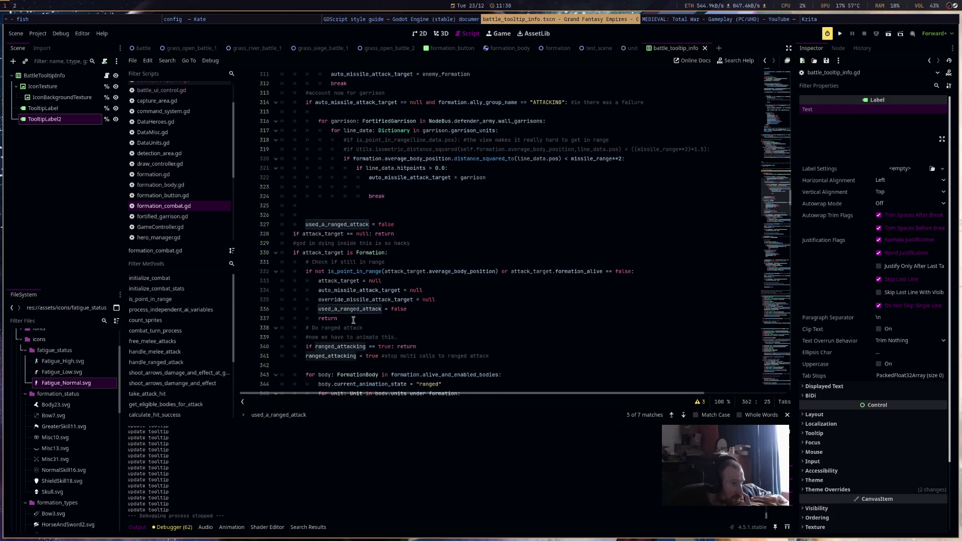
Select ranged_attacking on line 340 to review its uses, then return to the battle tooltip script.
left_click(346, 346)
double_click(346, 346)
scroll(469, 258, "up", 8)
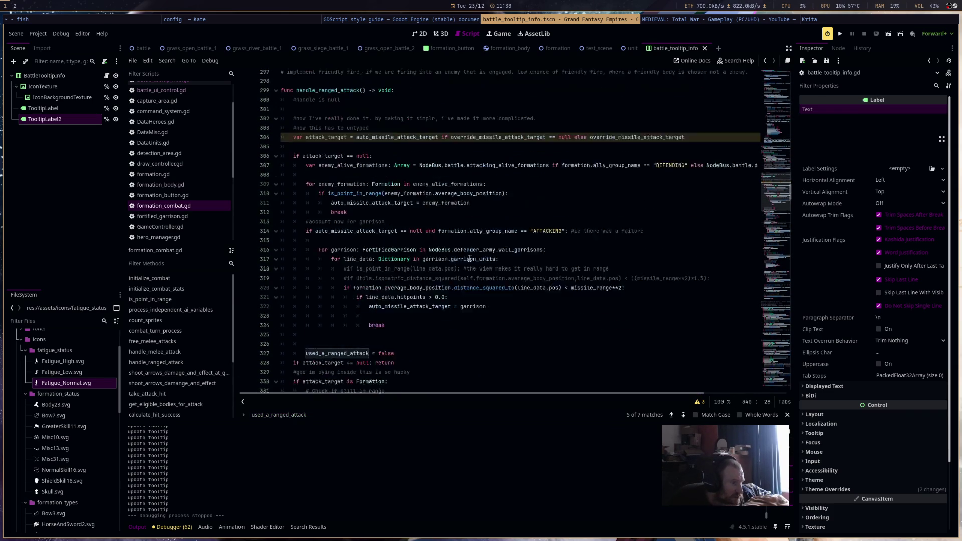
scroll(470, 259, "down", 12)
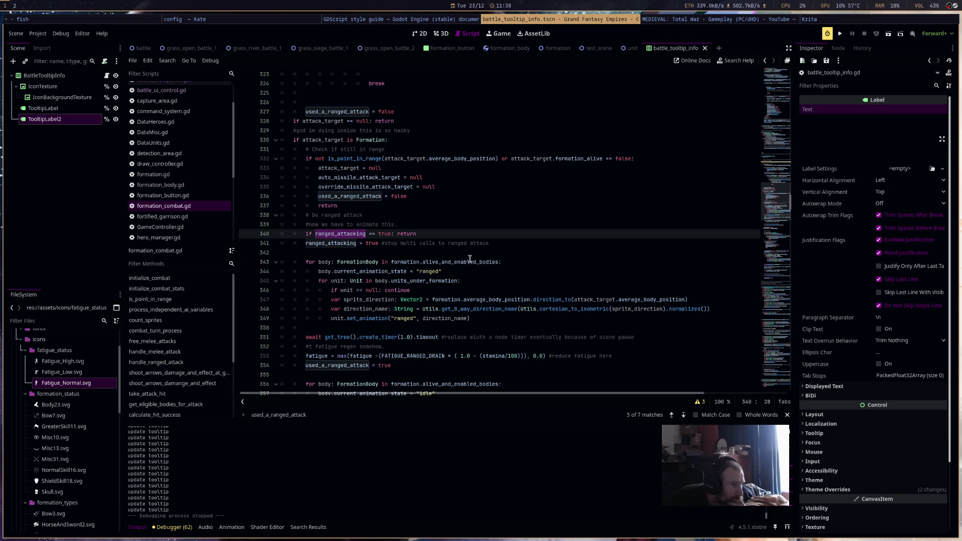
scroll(469, 259, "up", 5)
scroll(171, 130, "up", 2)
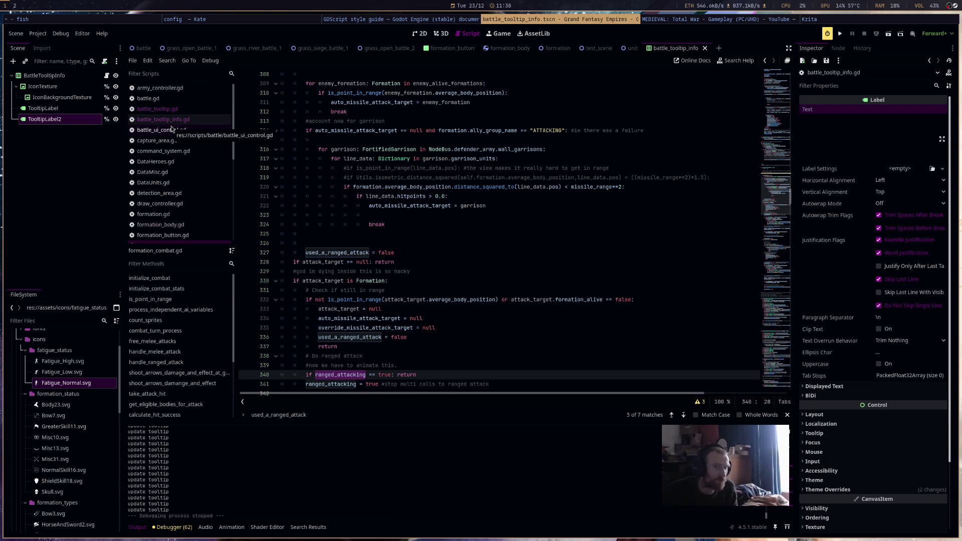
left_click(191, 110)
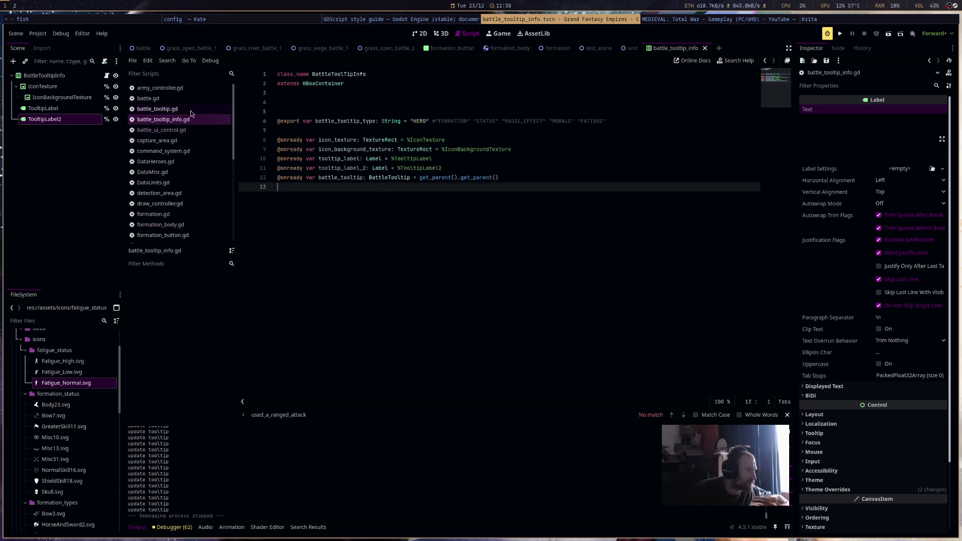
Add a line appending "SHOOTING" when hovered_formation.formation_combat.ranged_attacking is true, and save.
type("if fo")
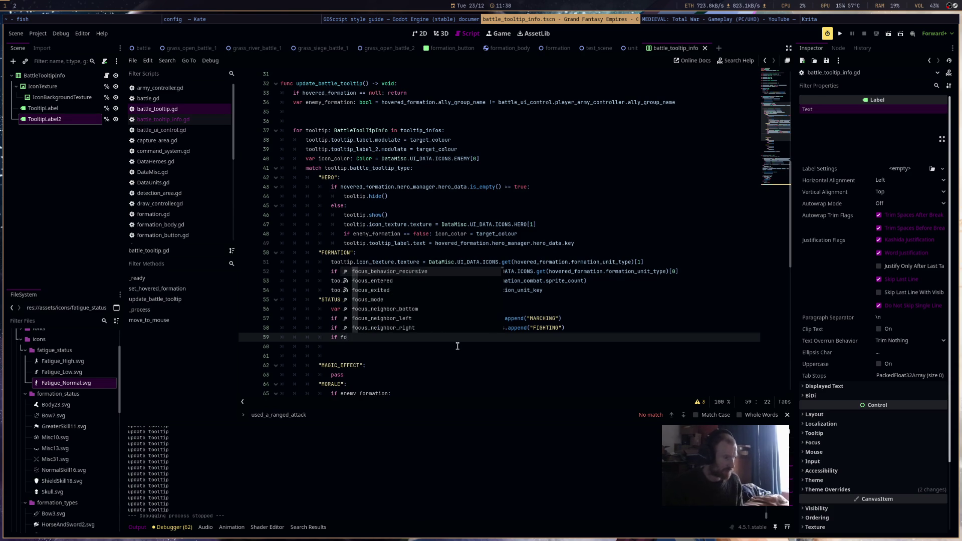
key("BackSpace")
key("BackSpace")
type("hover")
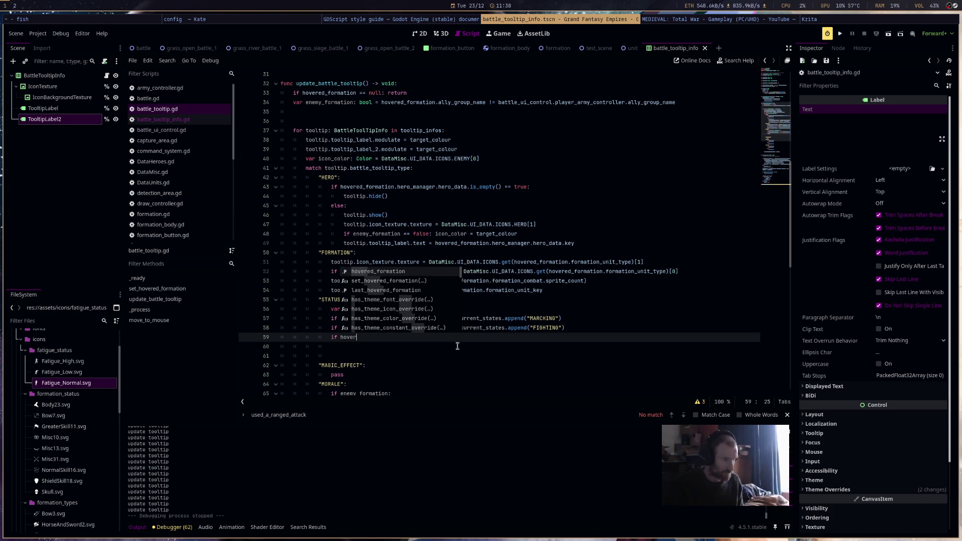
key("Return")
type(".")
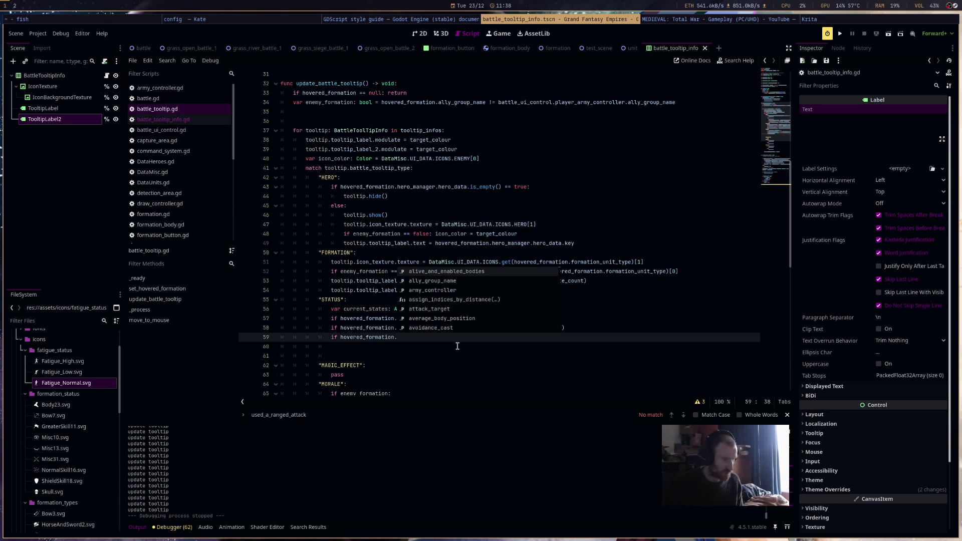
type("formation_")
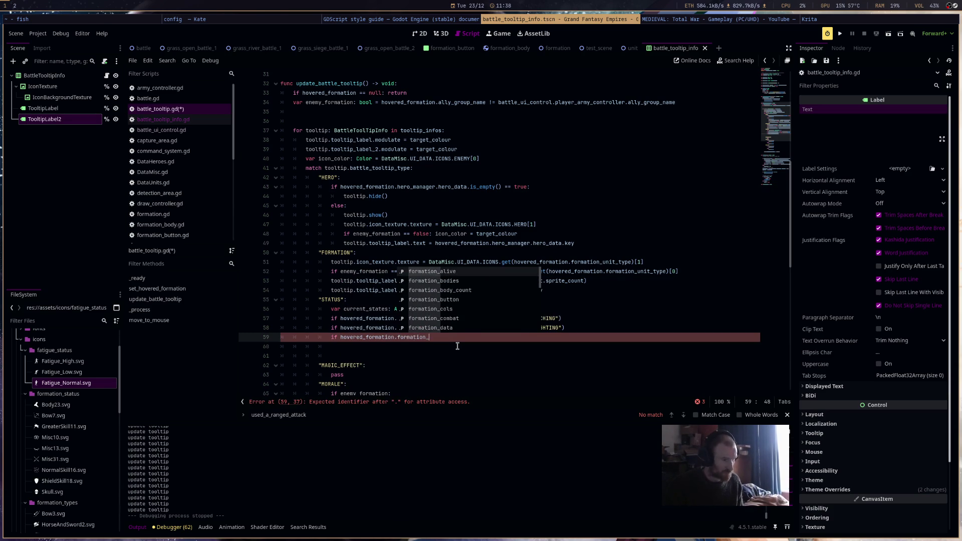
type("com")
key("Return")
type(".ranged_attacking == true: c")
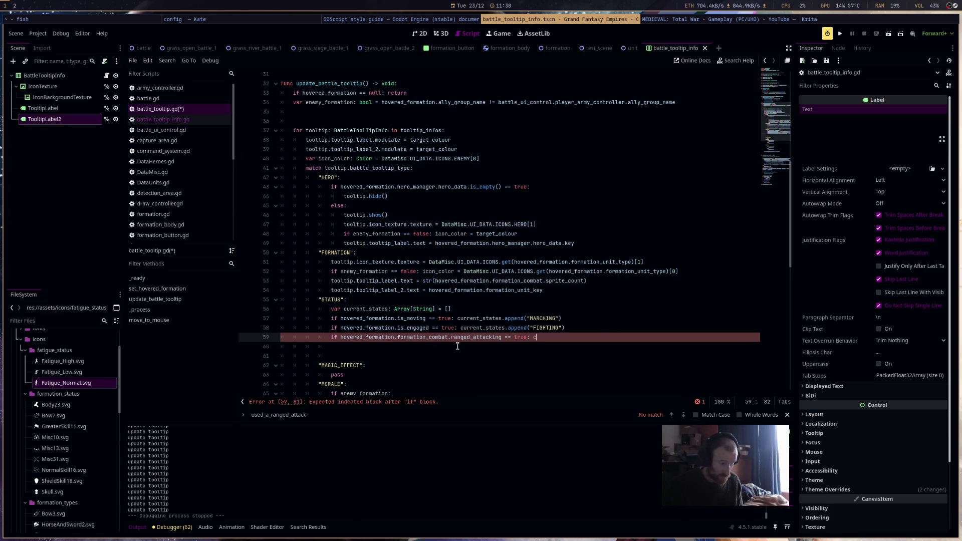
type("ur")
key("Return")
type(".append(\"")
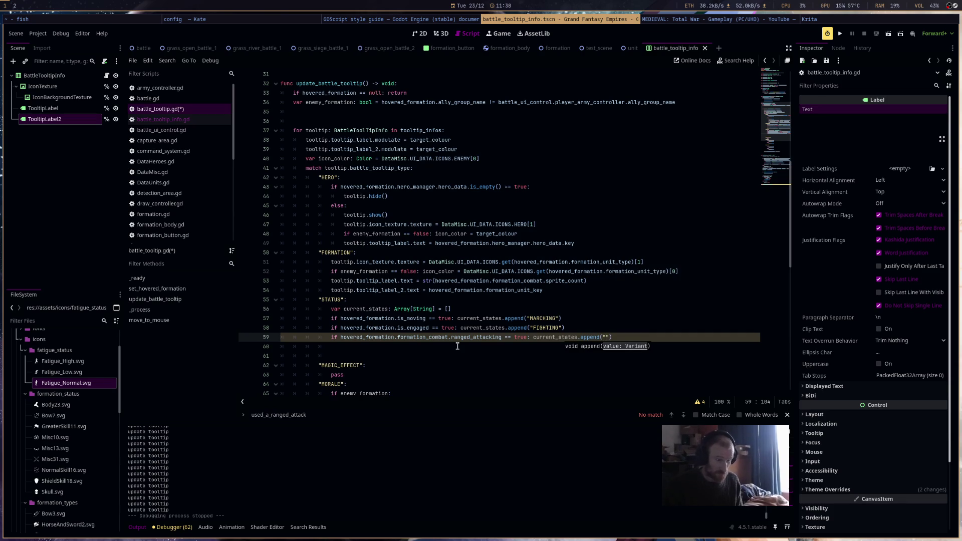
type("SHOOTING")
key("End")
key("Return")
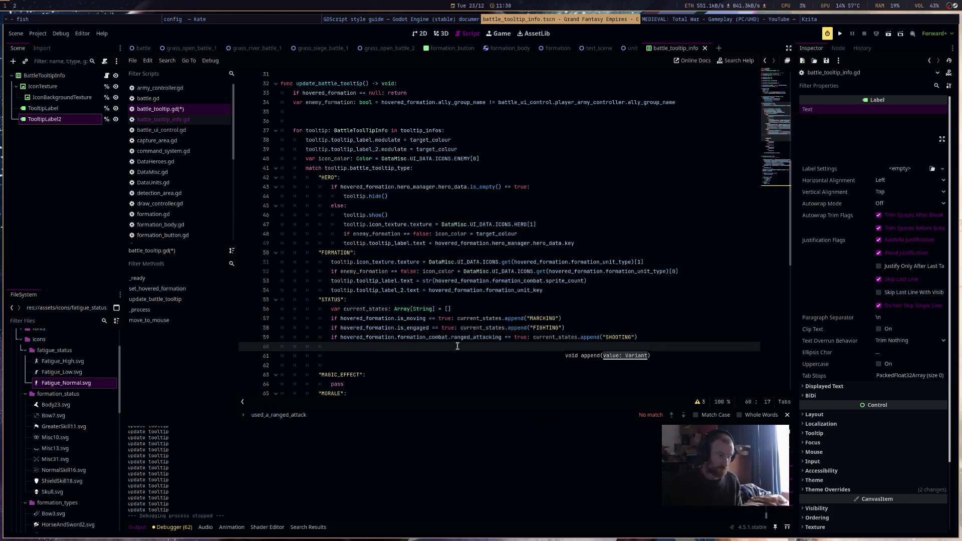
key("ctrl+s")
Add a line appending "ROUTING" when hovered_formation.is_routing is true.
type("if")
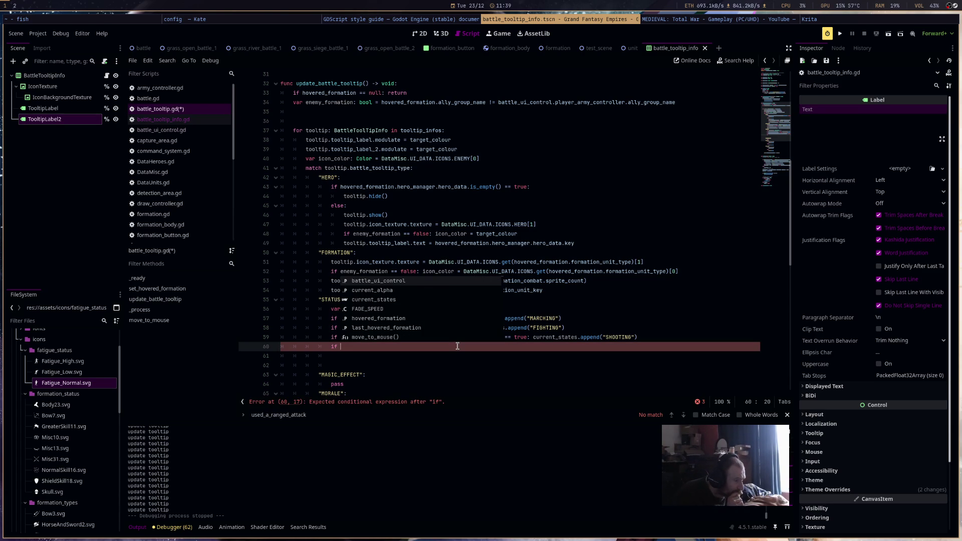
type("form")
key("BackSpace")
key("BackSpace")
key("BackSpace")
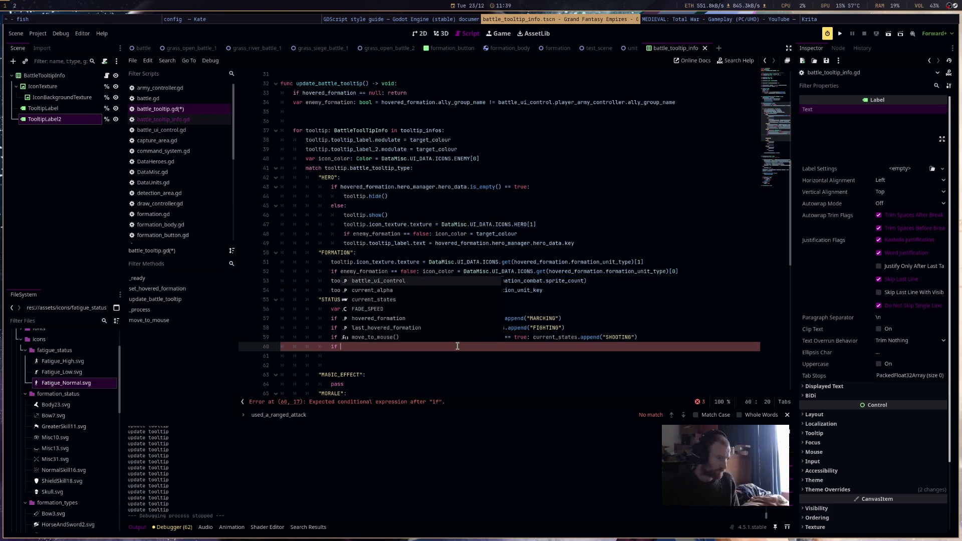
type("hovered_formation.is_routing == ")
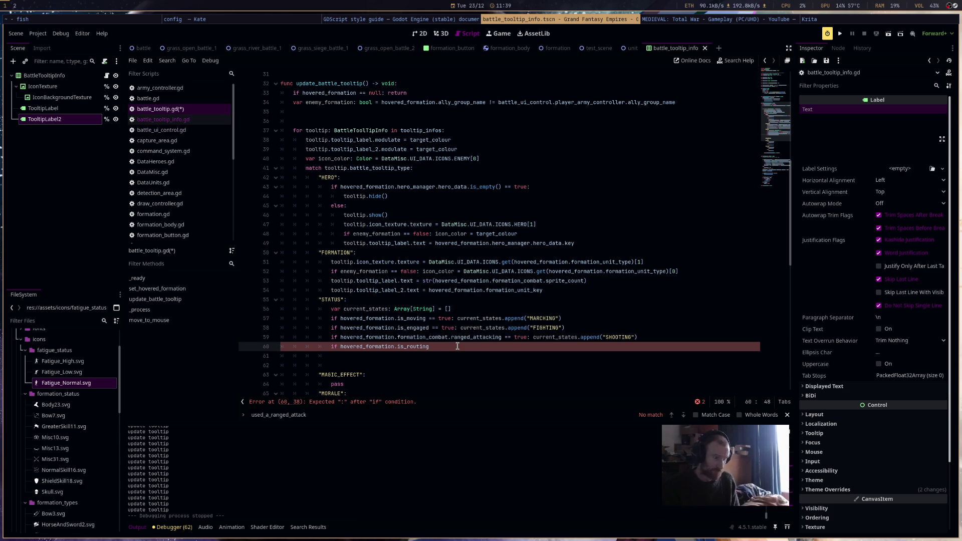
type("true: c")
type("urr")
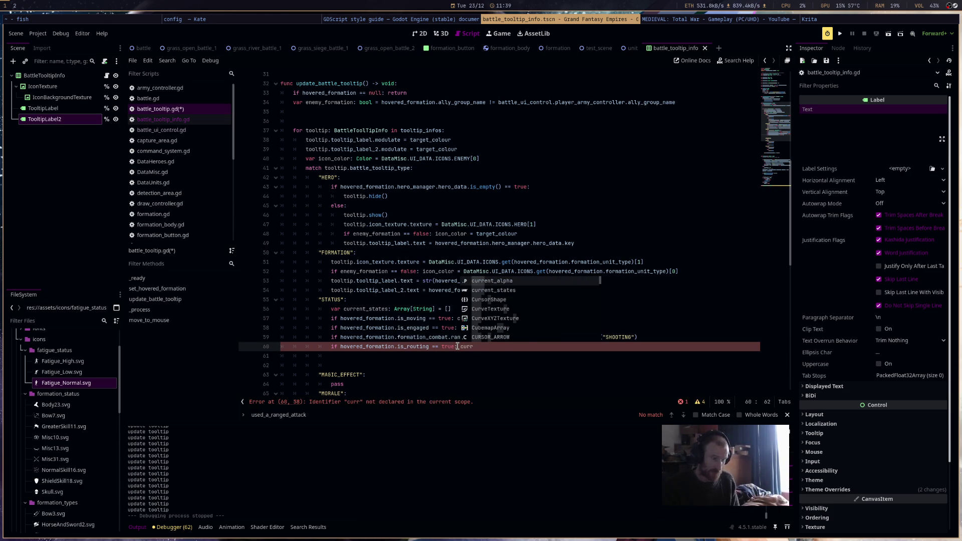
type("ent_states.append(")
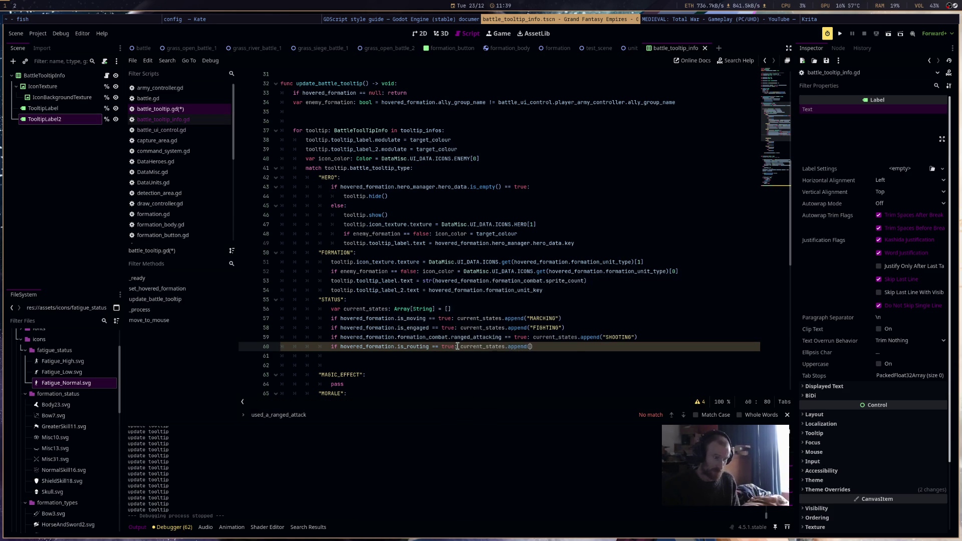
type("\"ROUTING")
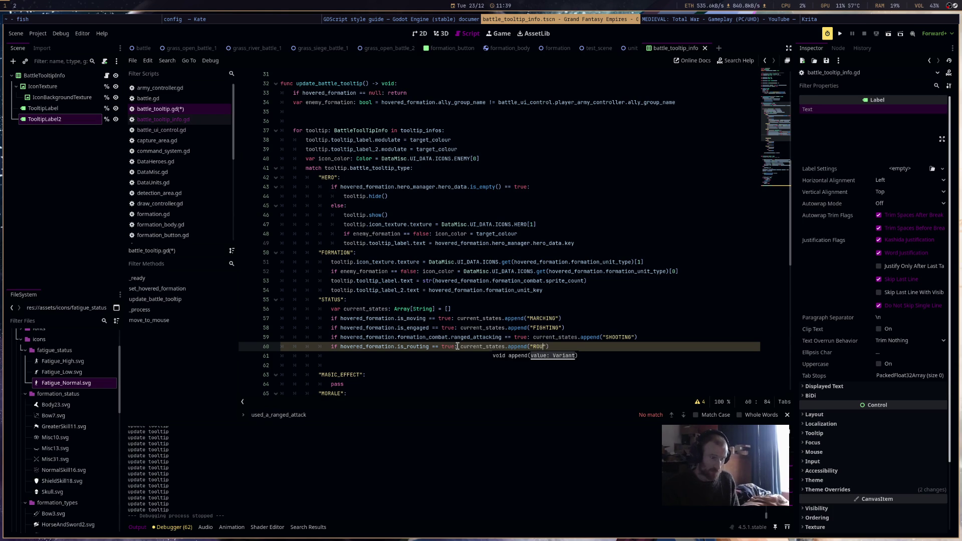
key("End")
key("Return")
Add a line appending "UNDER_FIRE" when hovered_formation.formation_combat.under_ranged_attack is true.
type("if ")
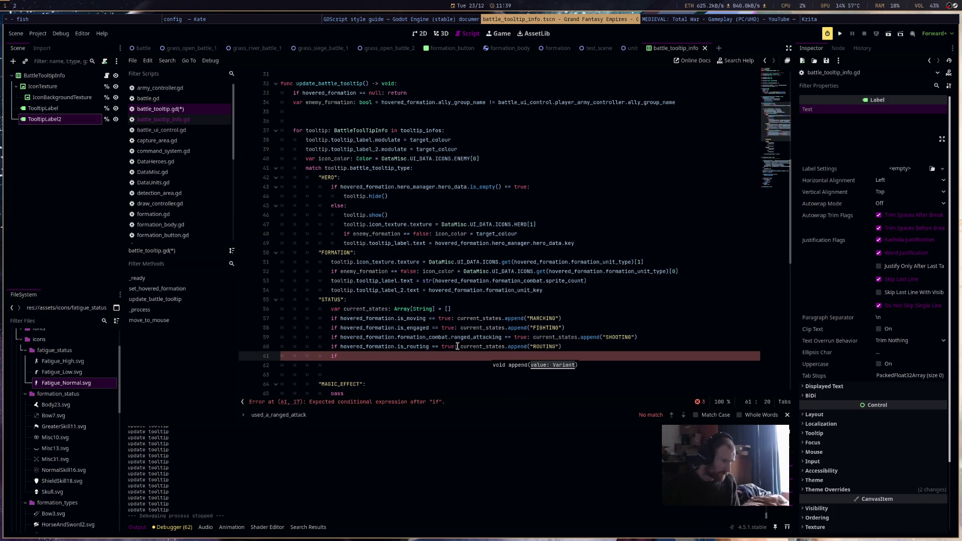
type("hovered_formation.")
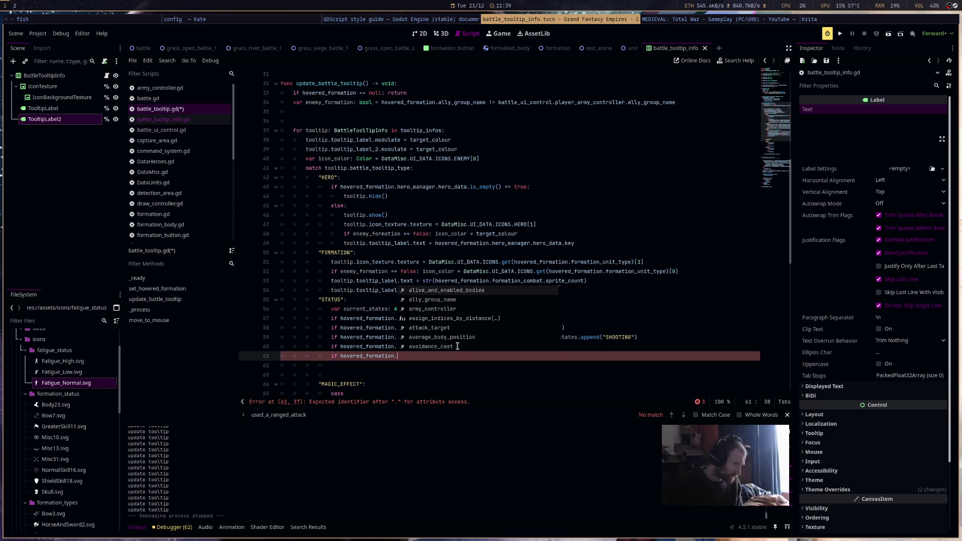
type("for")
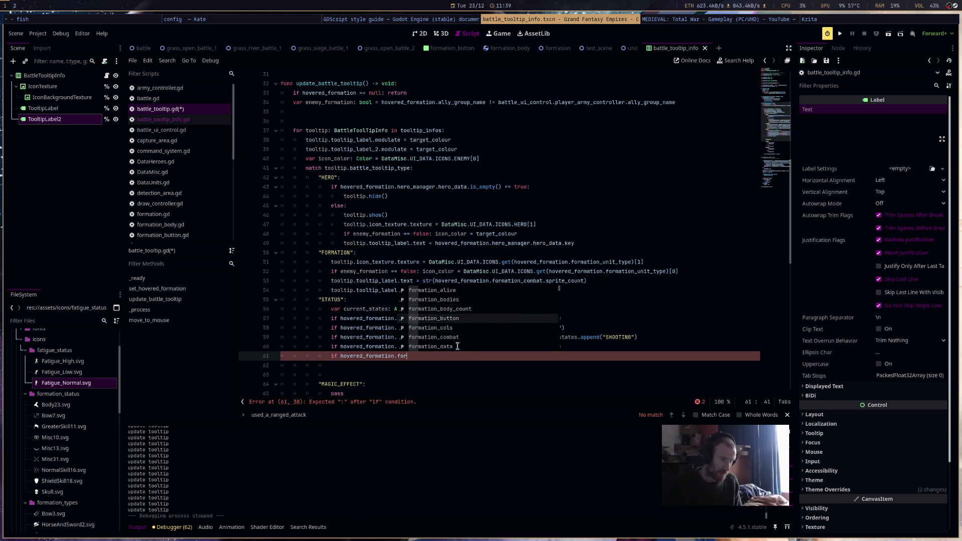
key("Return")
type(".under")
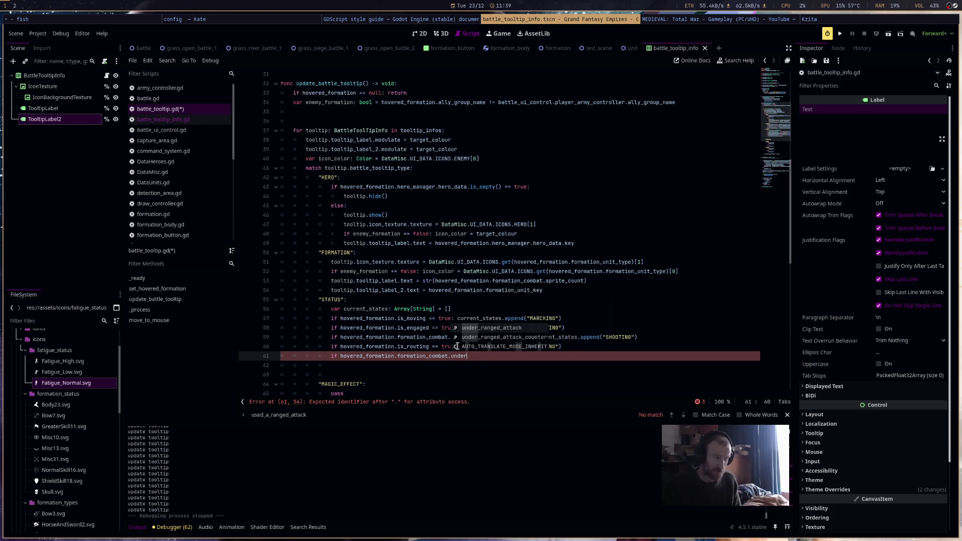
key("Return")
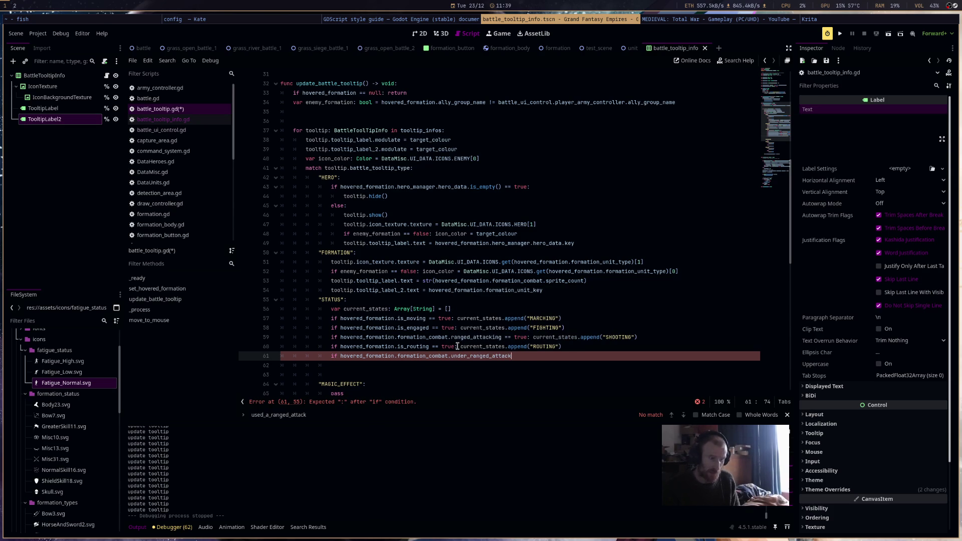
type("== true: curr")
key("Return")
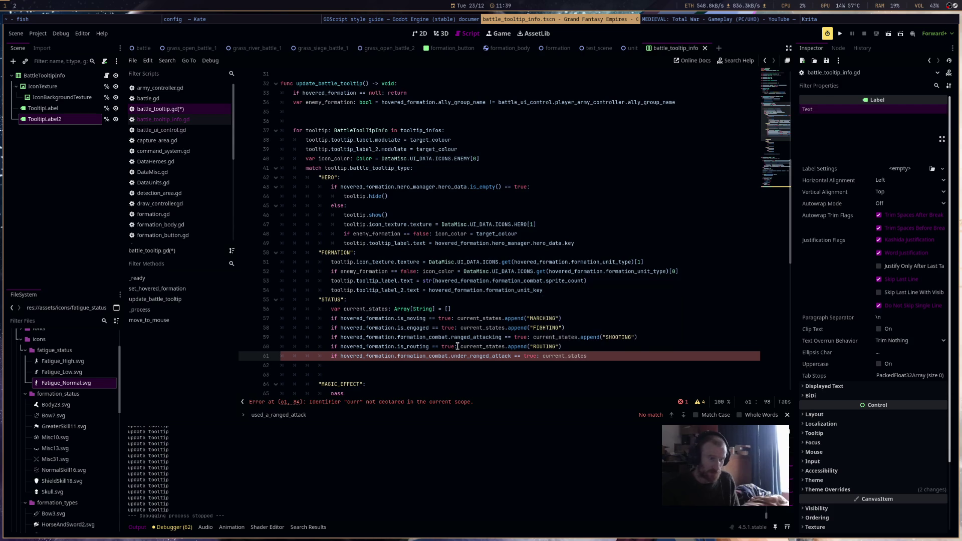
key("BackSpace")
type("app")
key("Return")
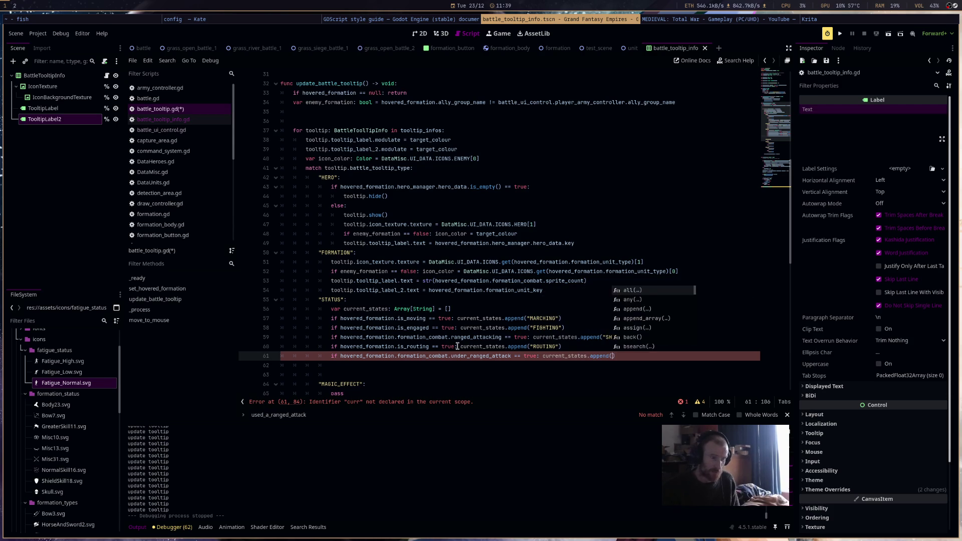
type("NDER_FIRE\")")
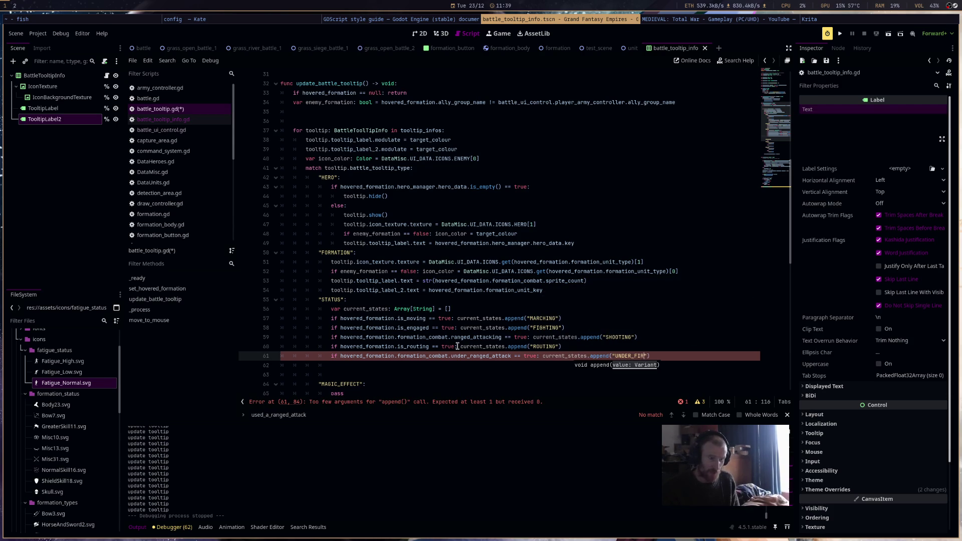
key("Return")
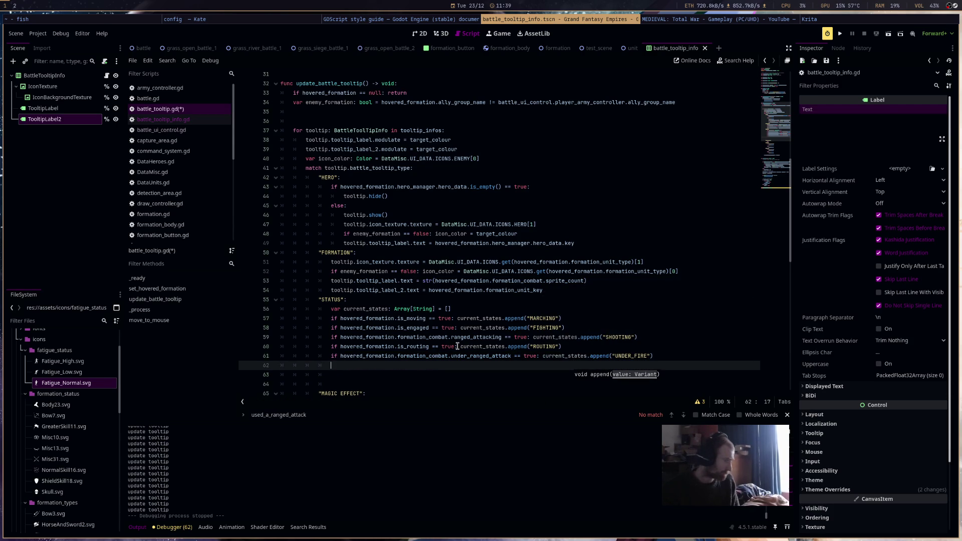
Add 'if current_states.is_empty() == true: current_states.append("GUARDING")' and save battle_tooltip.gd.
type("i")
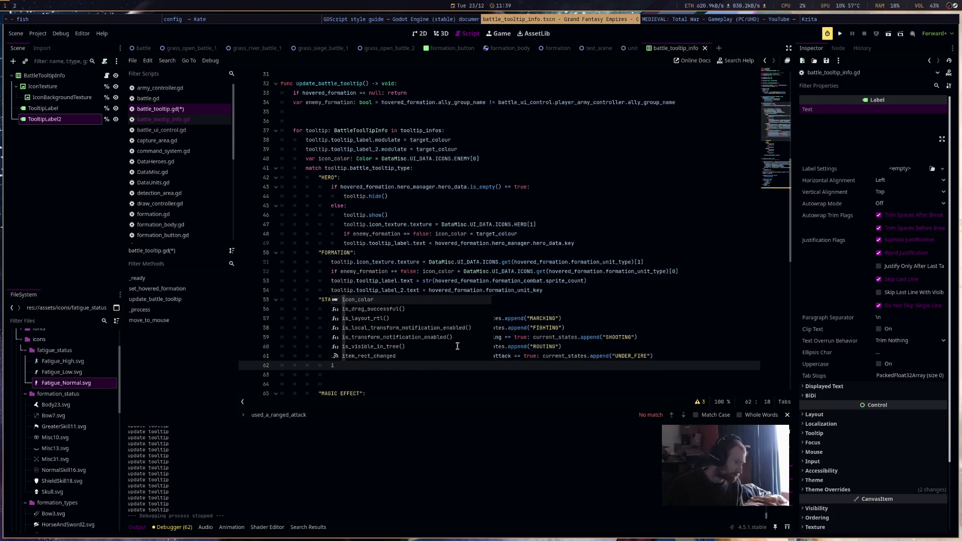
key("BackSpace")
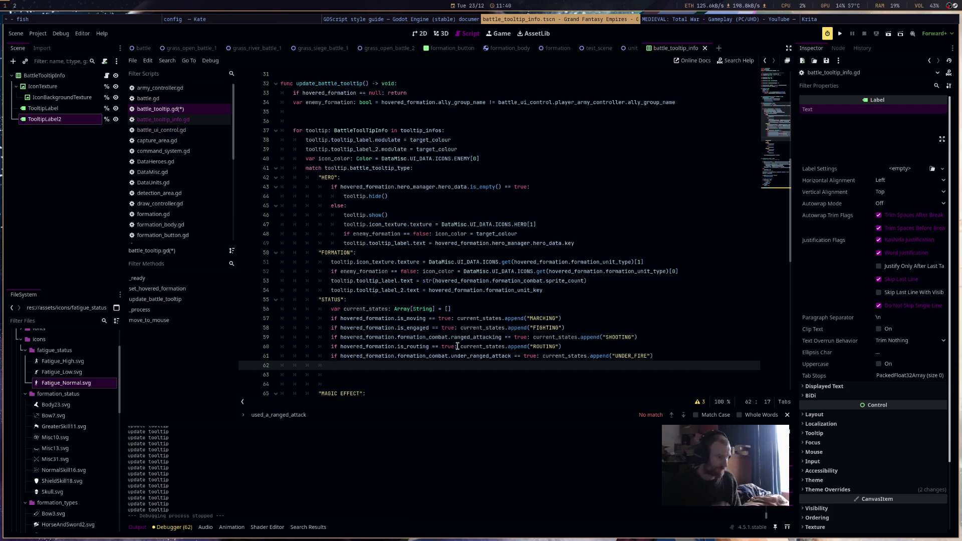
key("Return")
key("Return")
type("if s")
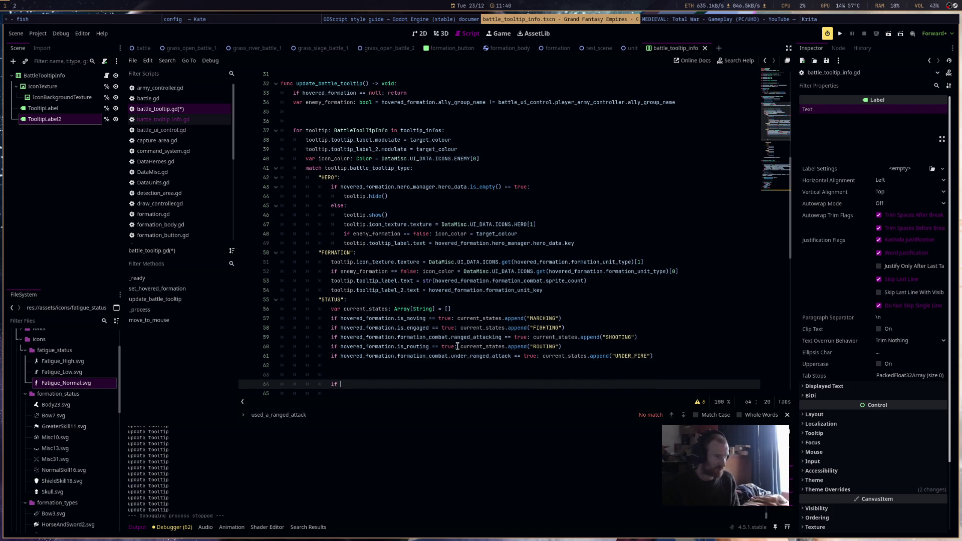
type("rrent_states.is")
key("Return")
type("== true: ")
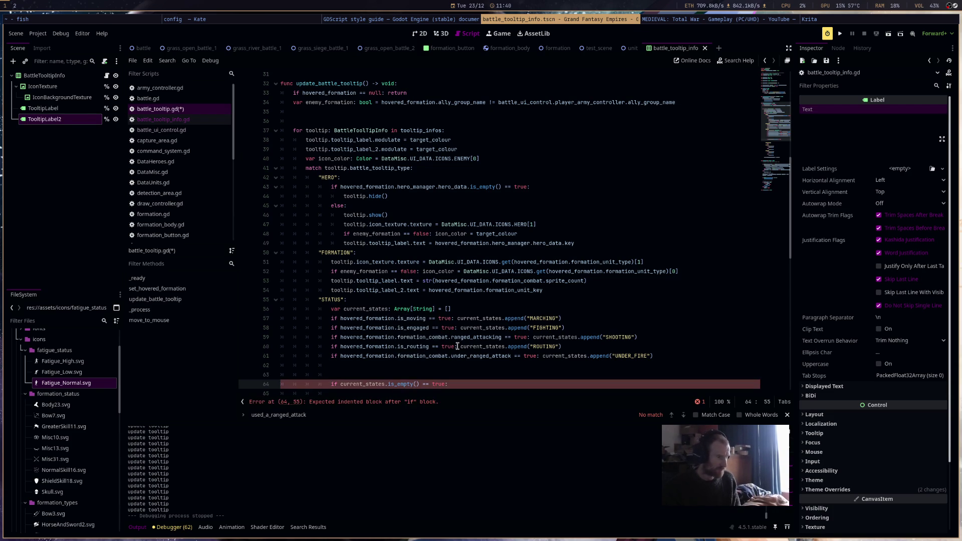
type("curr")
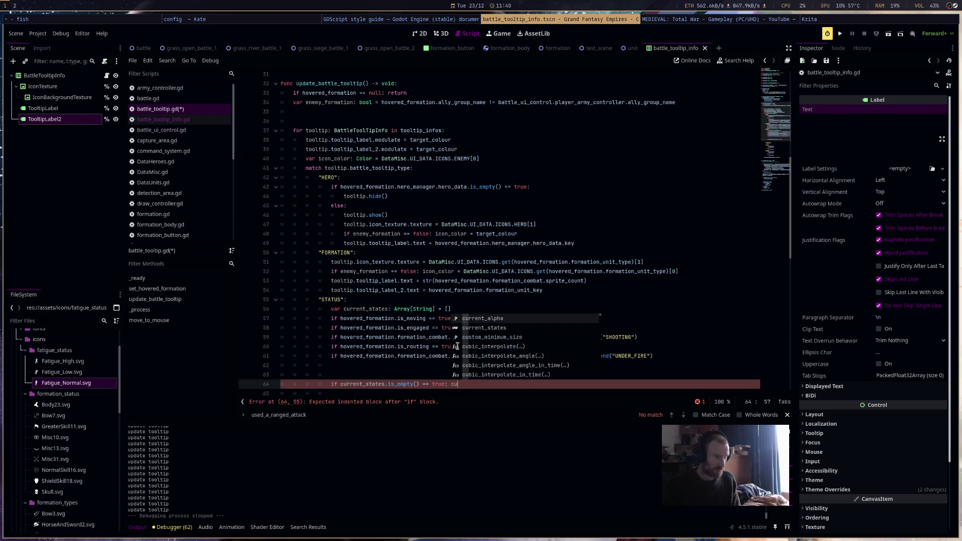
key("Return")
type("ppend(\"G")
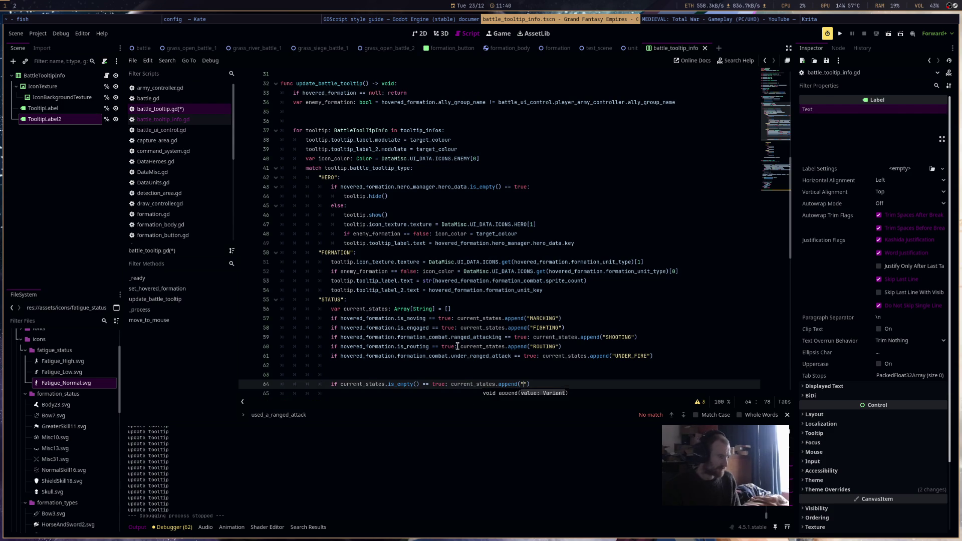
type("UARDING")
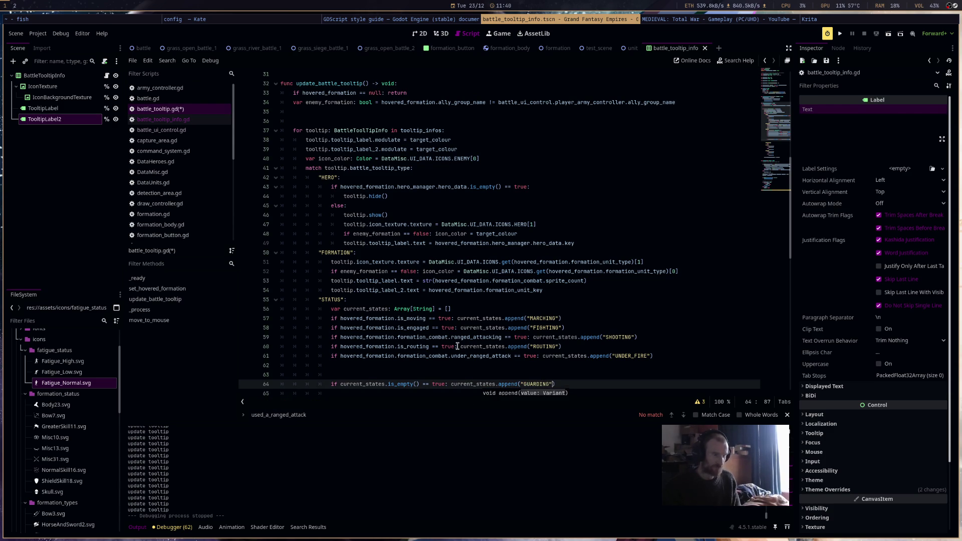
key("ctrl+shift+Return")
key("ctrl+s")
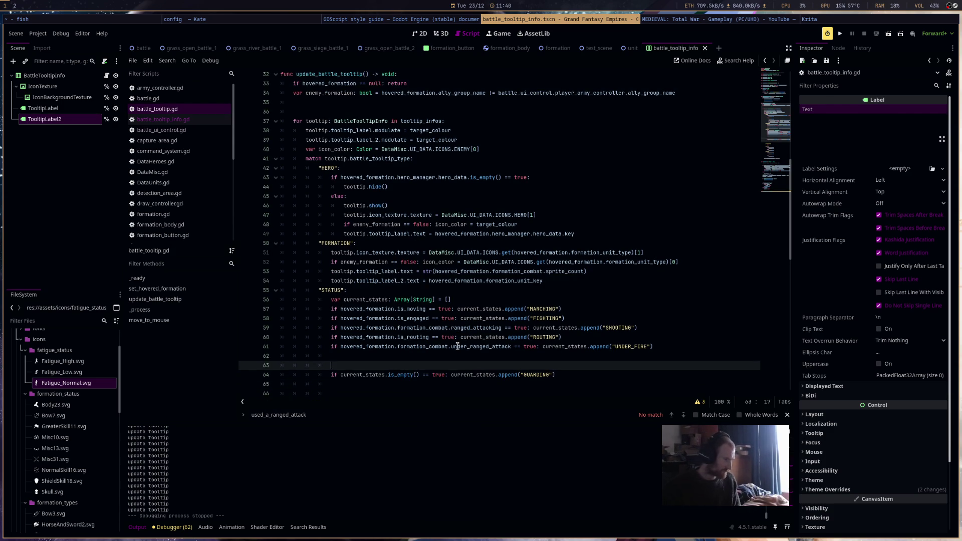
Insert a line appending "DEAD" when hovered_formation.formation_alive is false, remove the empty line, and save.
key("Up")
type("if ho")
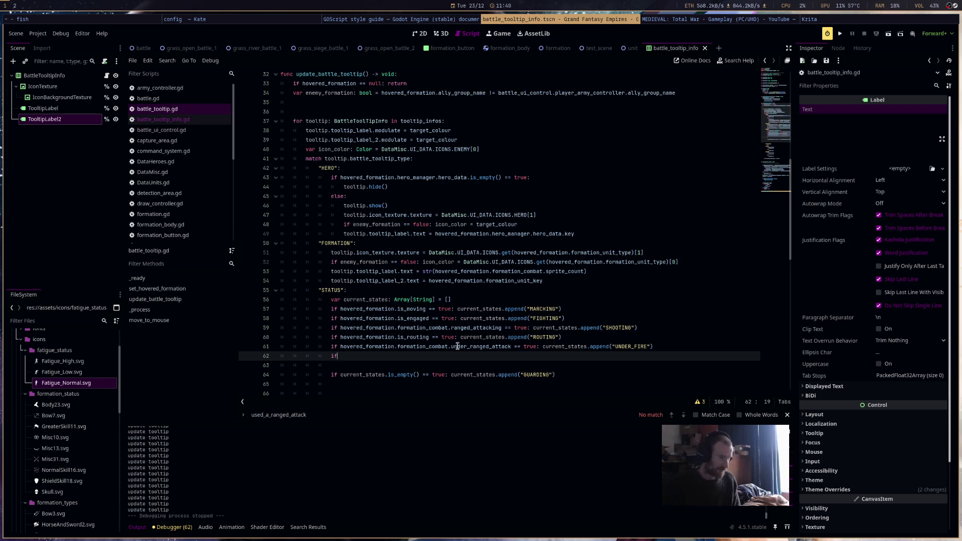
key("Return")
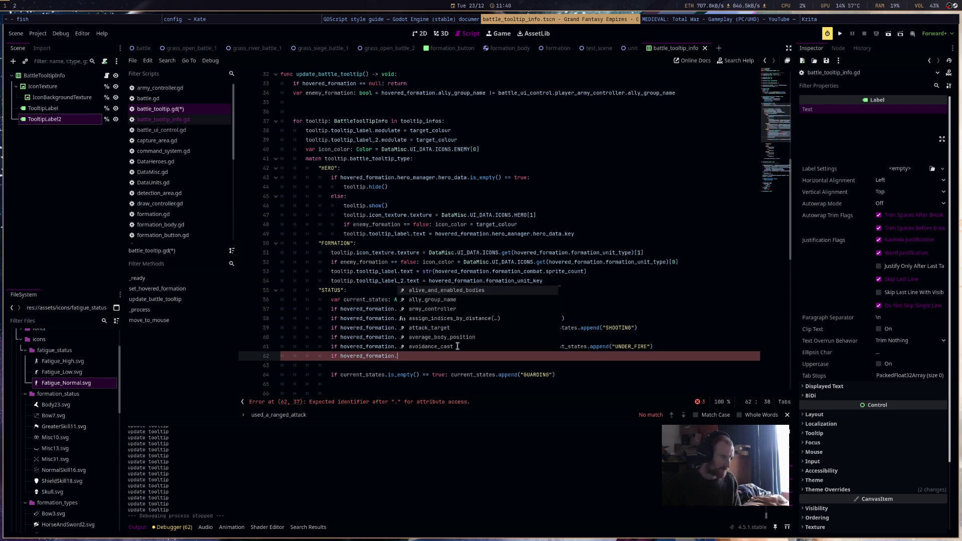
type("formation_alive ")
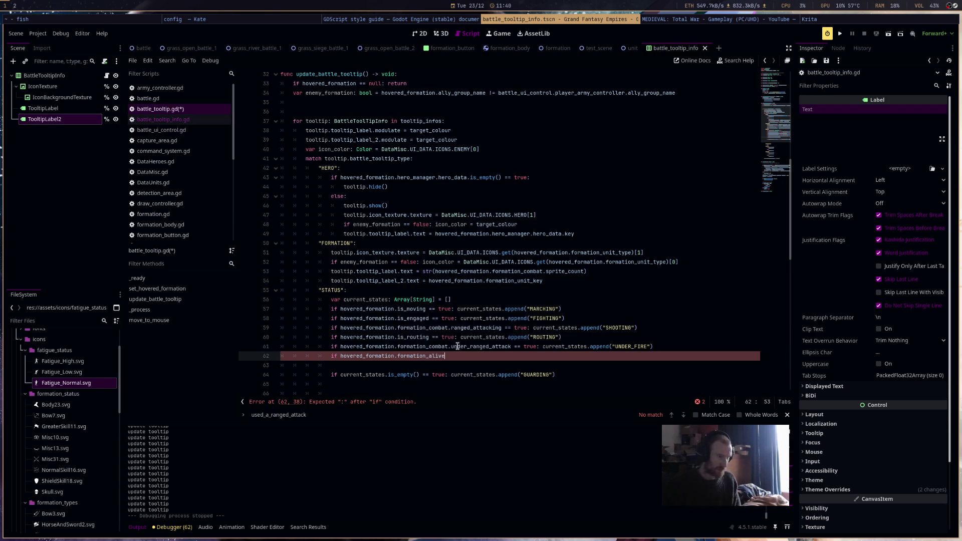
type("== false:")
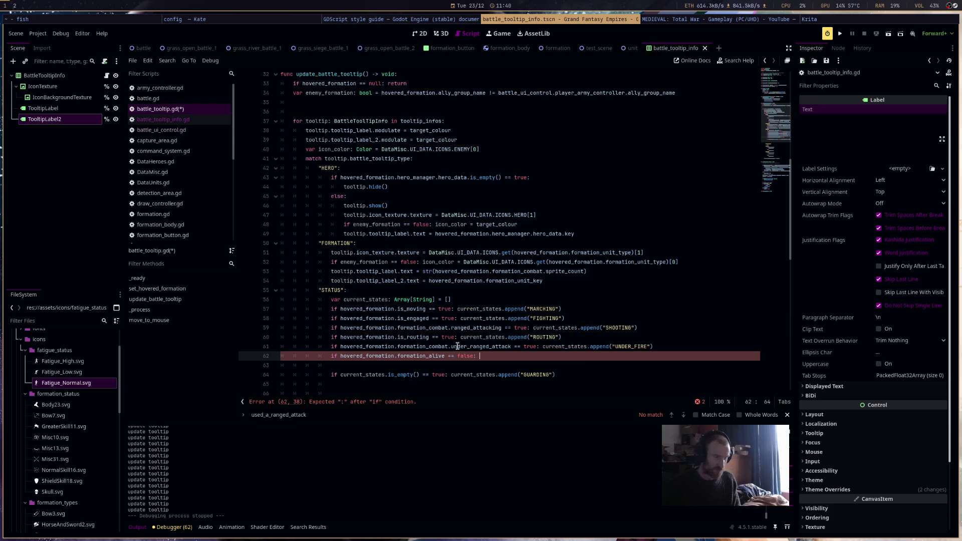
type(" current_states")
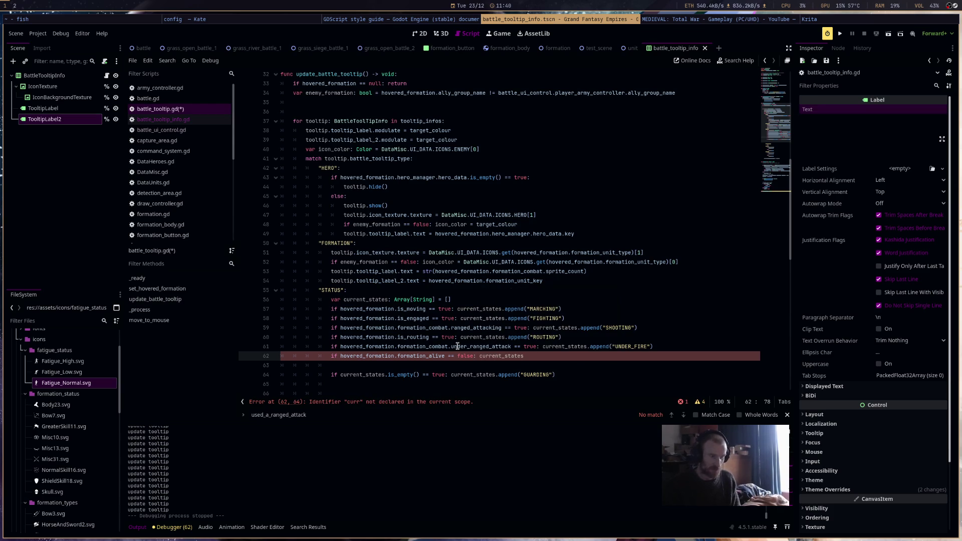
type(".append")
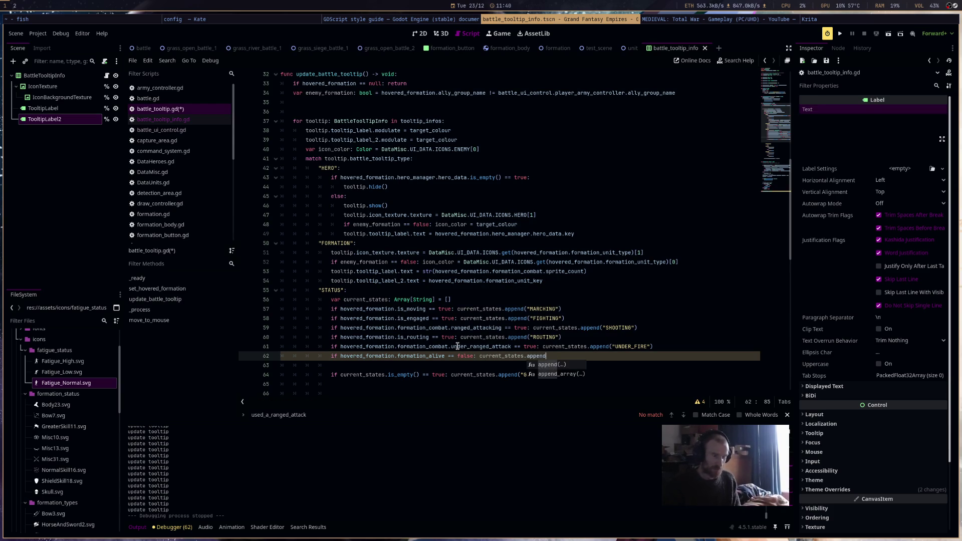
type("(\"DEAD")
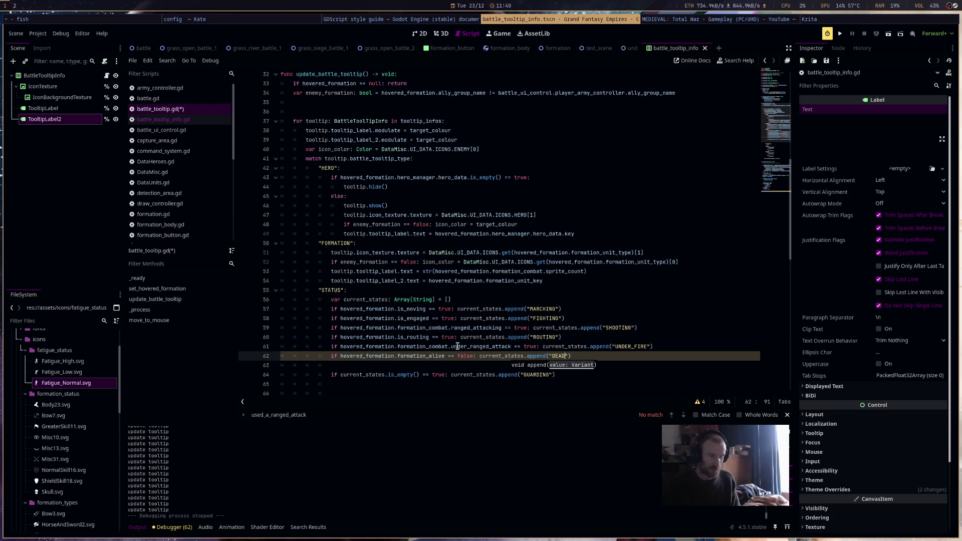
key("Down")
key("BackSpace")
key("BackSpace")
key("BackSpace")
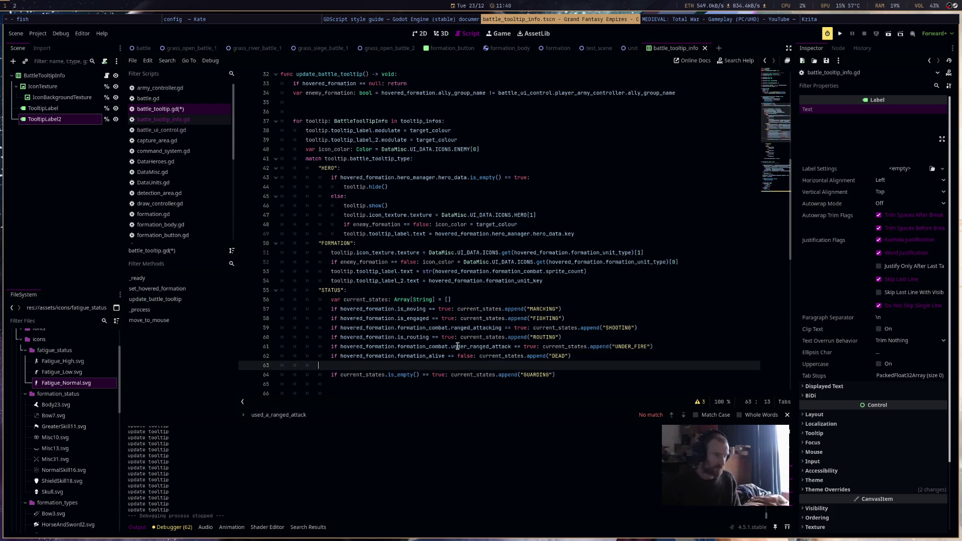
key("ctrl+s")
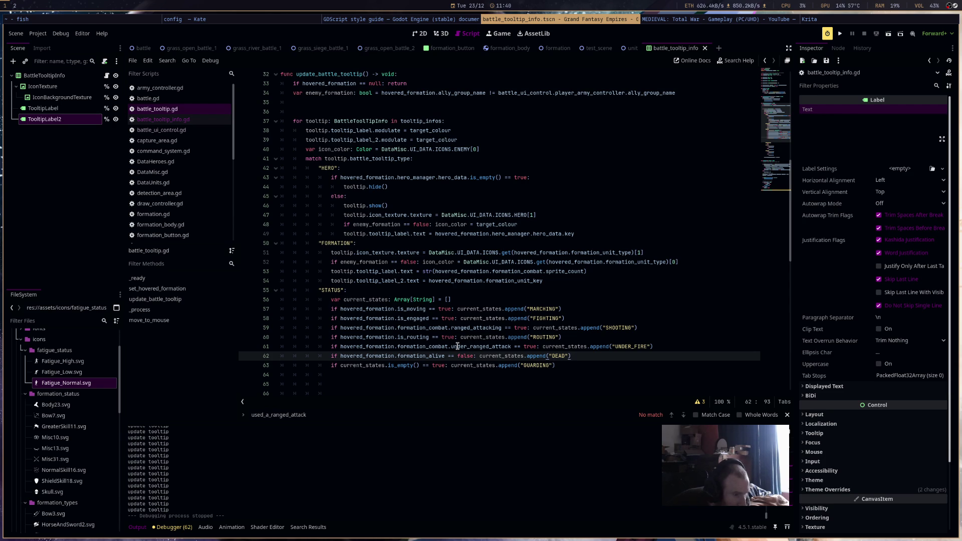
scroll(463, 311, "down", 4)
left_click(469, 261)
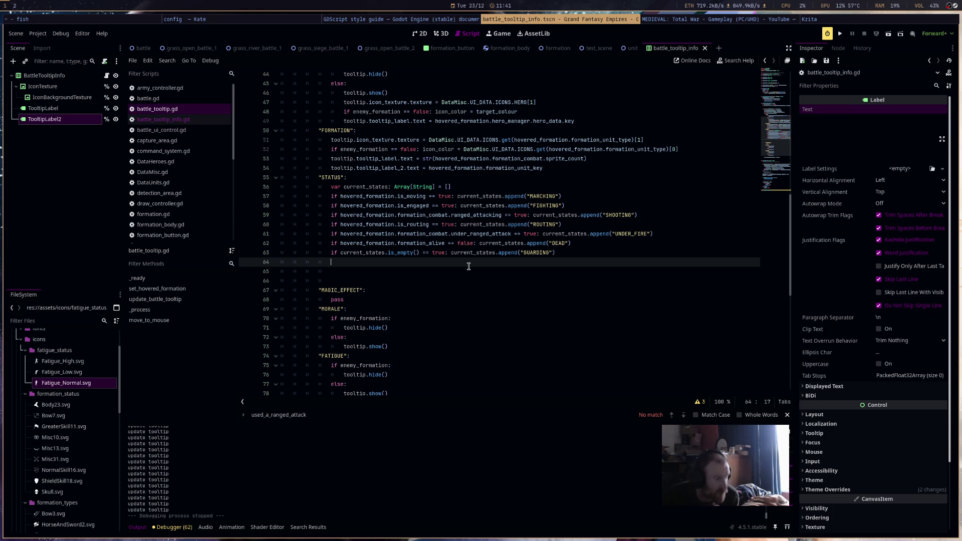
scroll(468, 266, "up", 5)
scroll(468, 266, "up", 8)
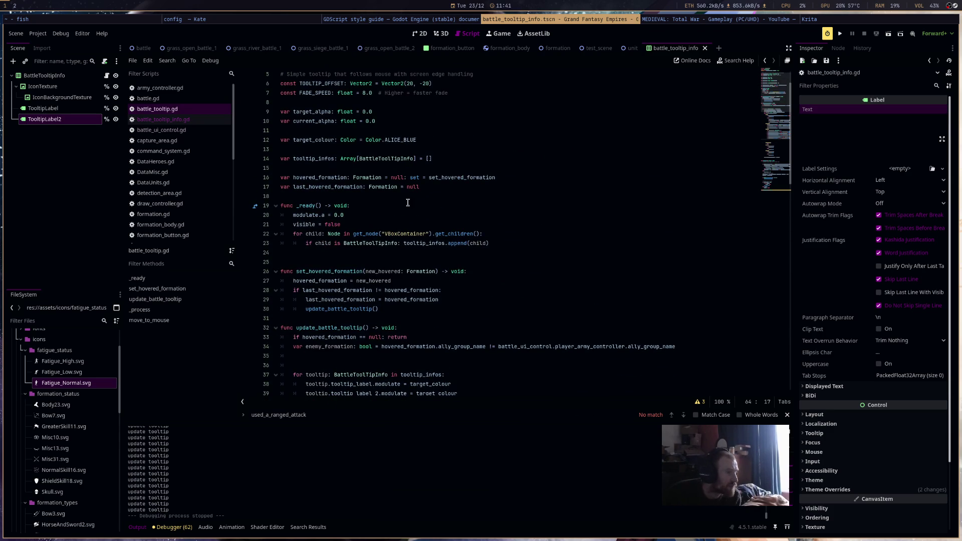
Declare var formation_status_timer: float = 0.0 and var magic_effect_timer: float = 0.0 below last_hovered_formation.
left_click(434, 187)
key("Return")
key("Return")
type("va")
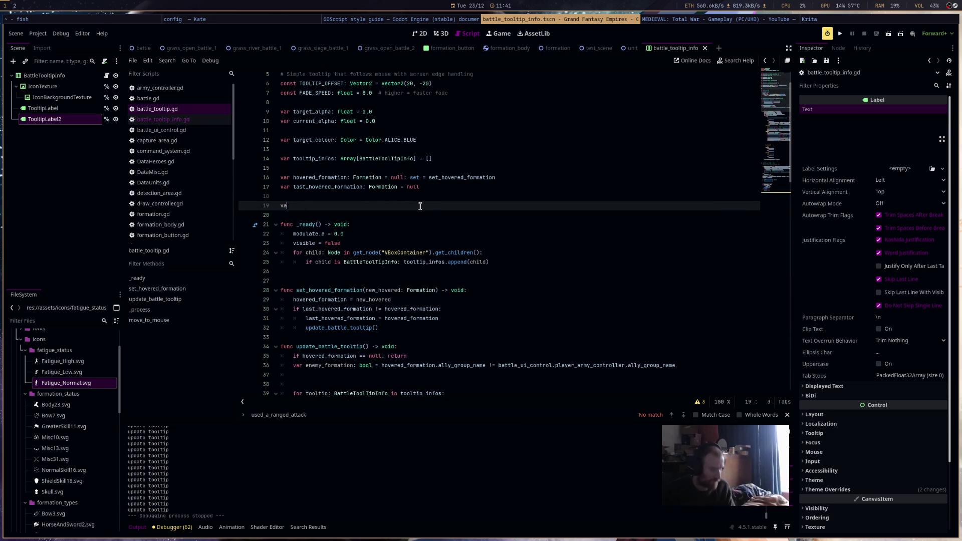
type("r formation_status_timer: ")
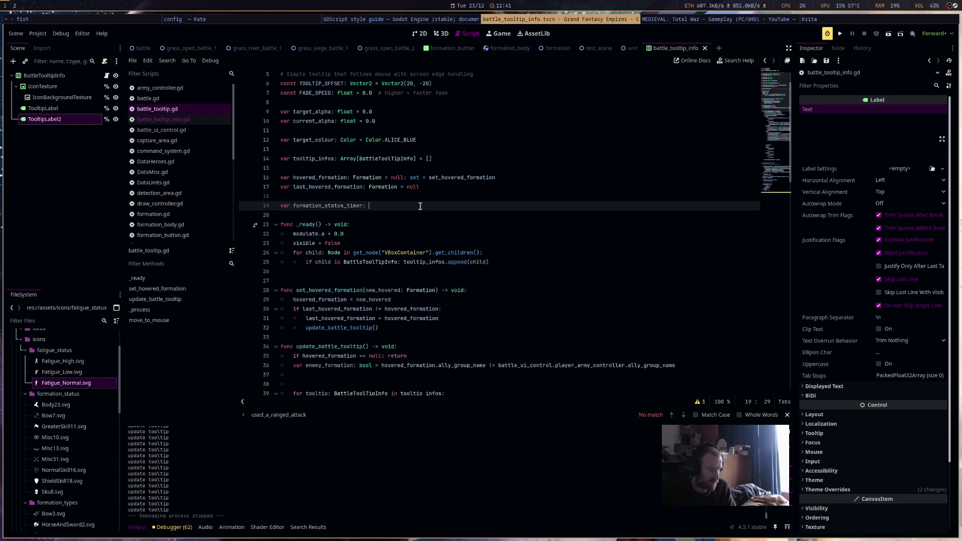
type("float = 0.0")
key("Return")
type("var")
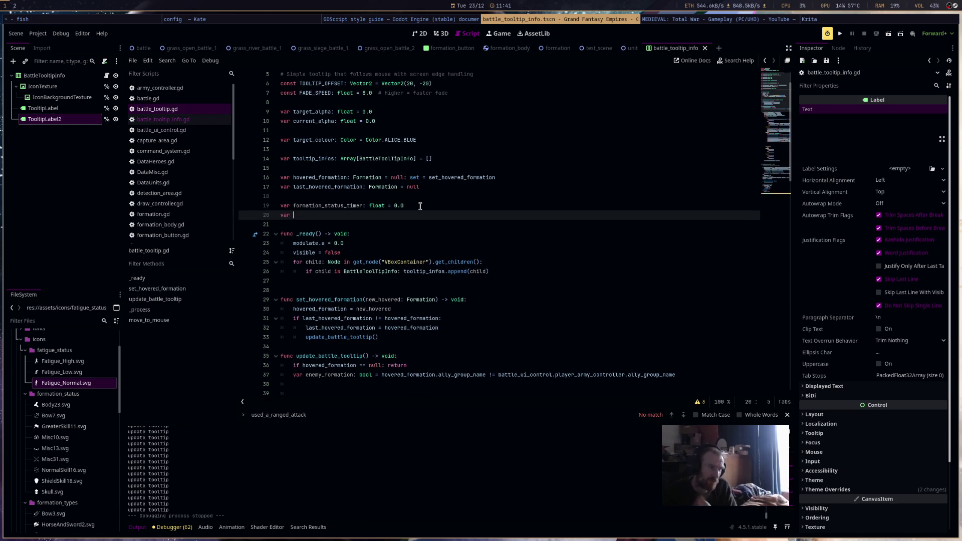
scroll(420, 206, "down", 14)
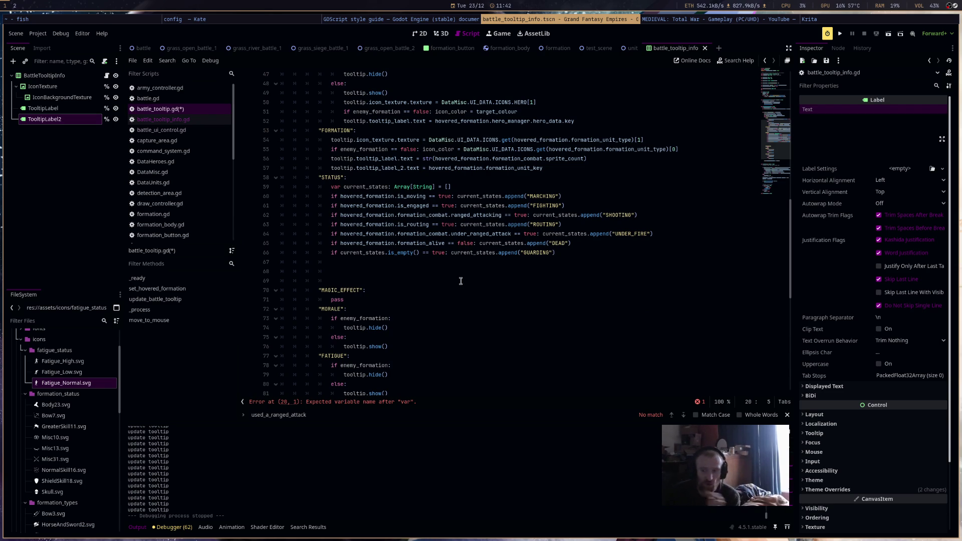
scroll(459, 280, "down", 2)
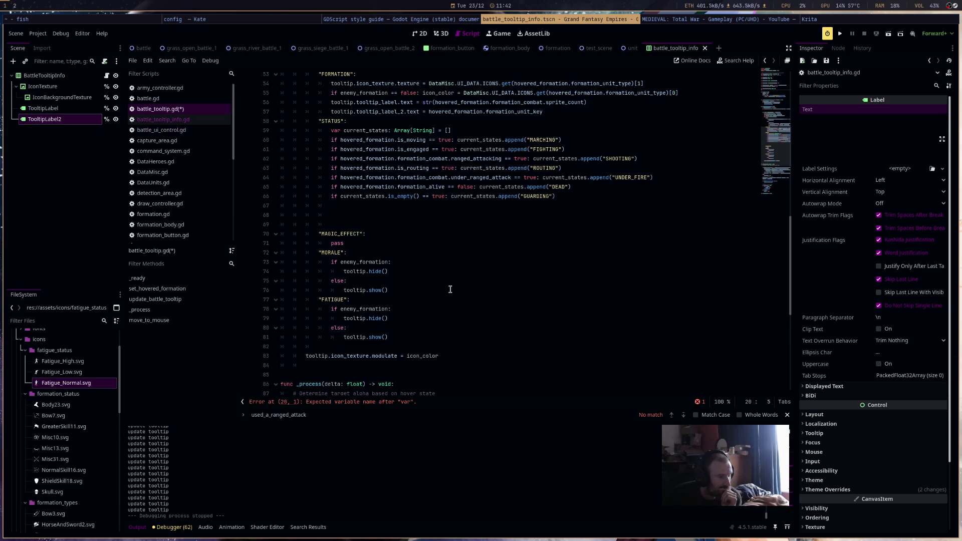
scroll(450, 289, "up", 15)
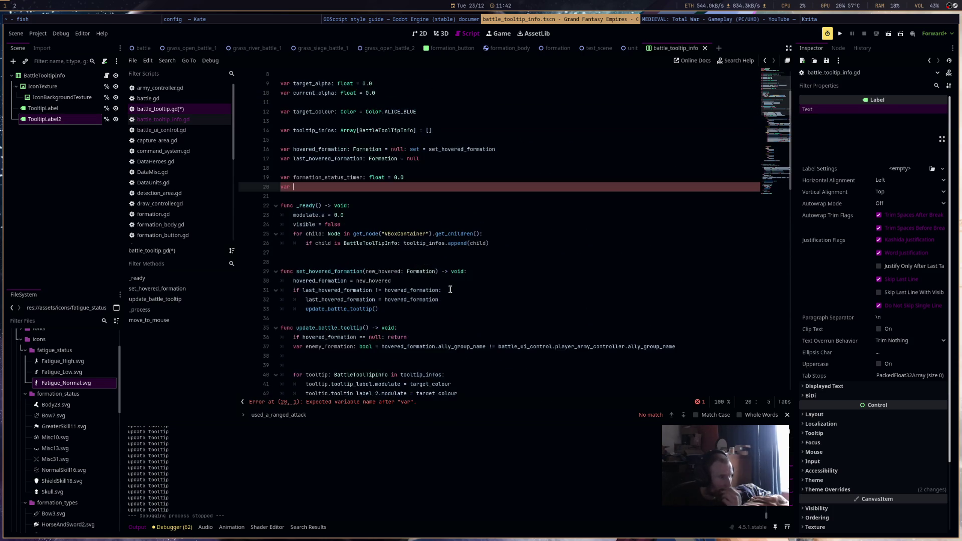
type("magi")
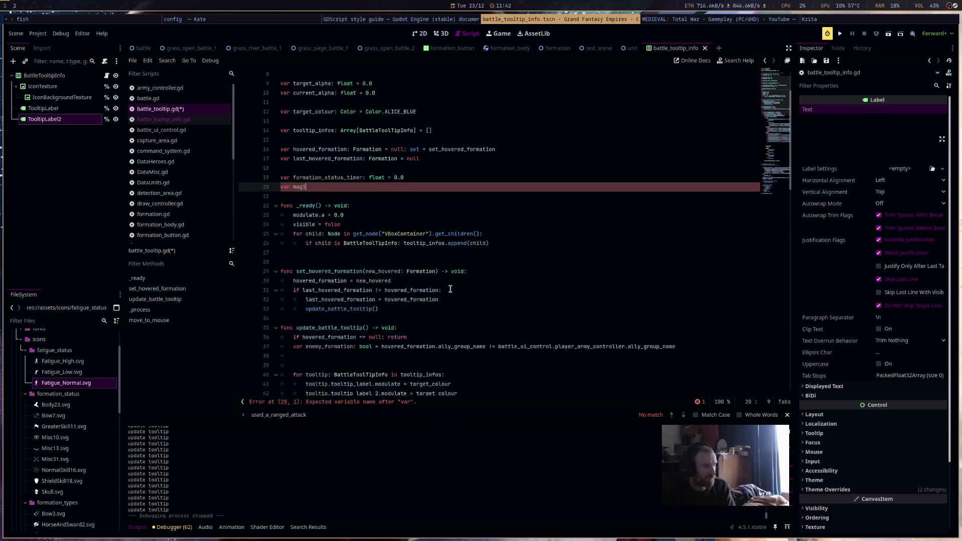
type("c_effect_time")
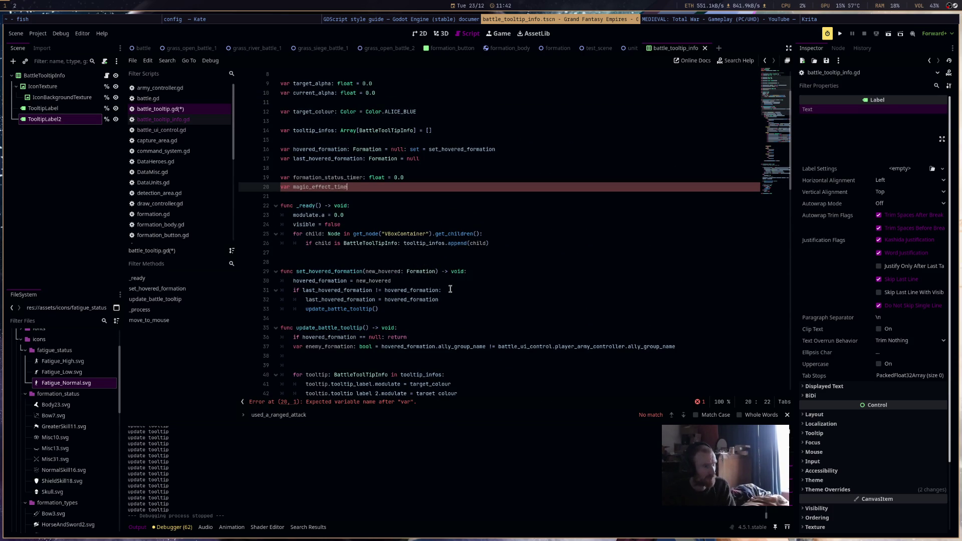
type("r: float =")
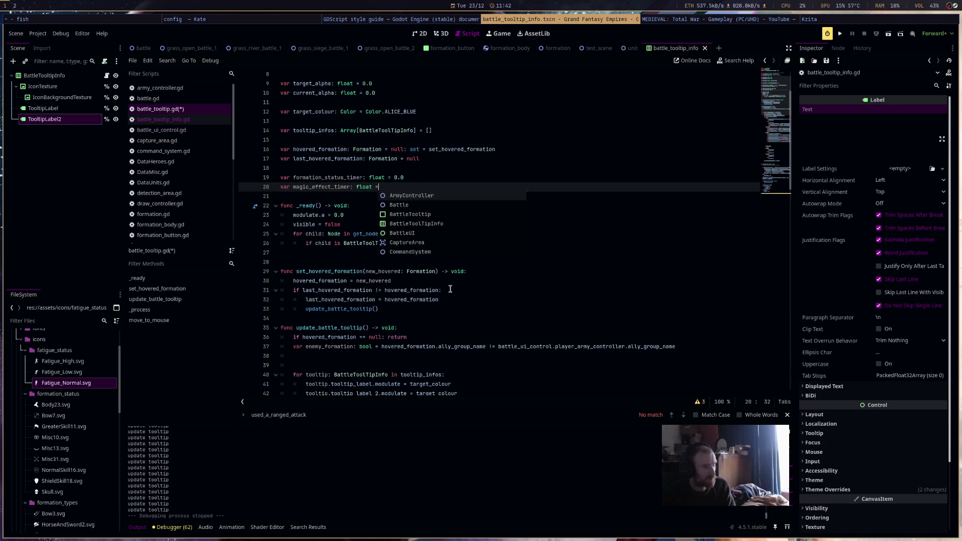
type(" 0.0")
scroll(448, 305, "down", 15)
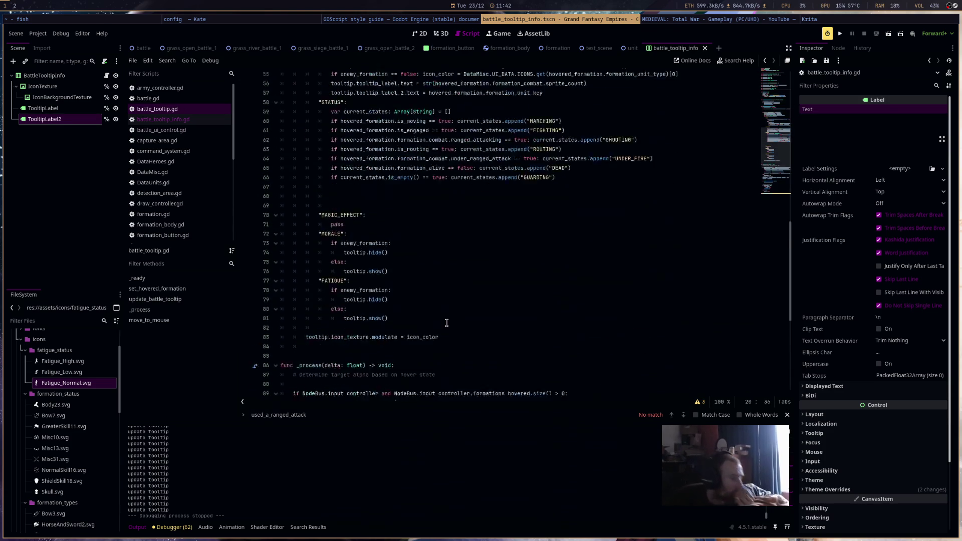
Insert magic_effect_timer += delta and formation_status_timer += delta at the top of _process(delta).
mouse_move(444, 328)
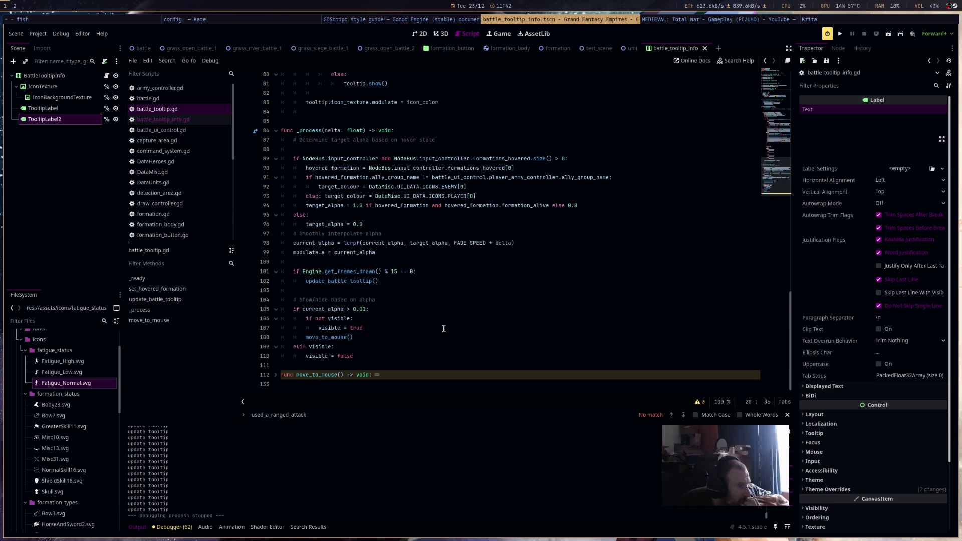
left_click(330, 150)
key("Return")
key("Return")
left_click(330, 149)
type("magic_effect_timer += delta")
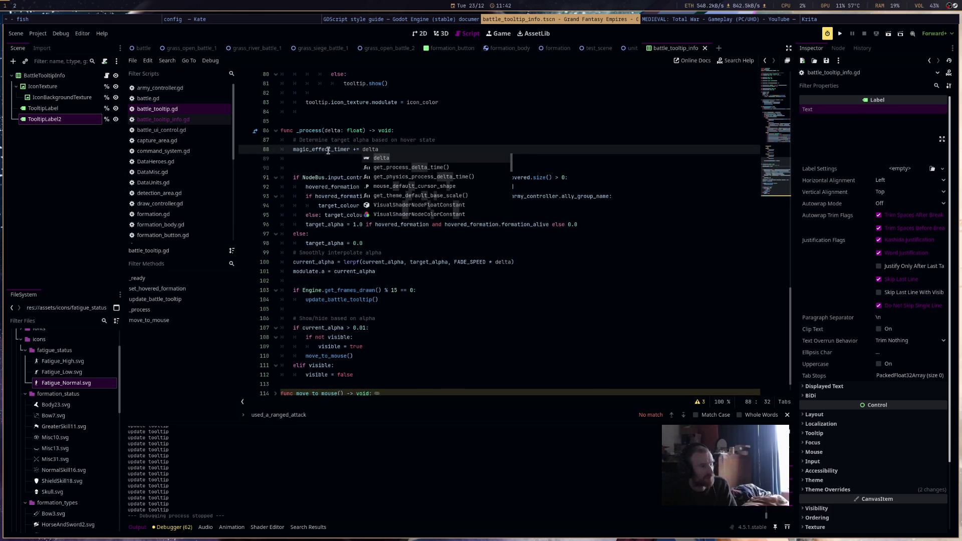
key("Return")
key("Return")
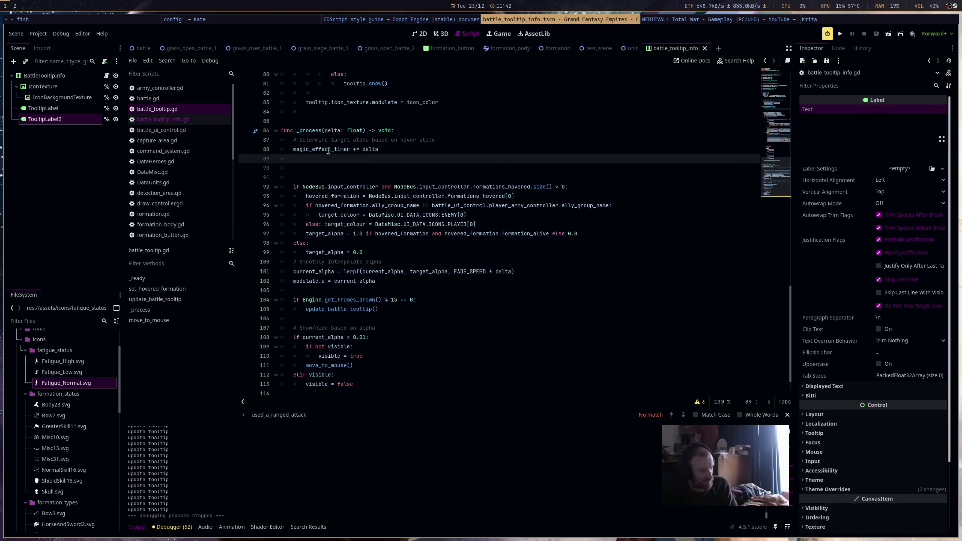
type("fo")
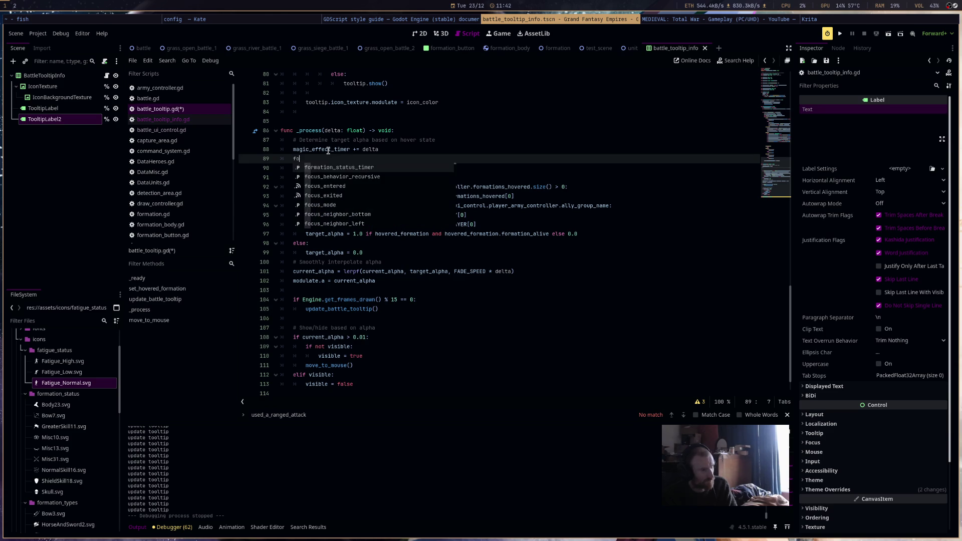
type("rmation_status_timer += delta")
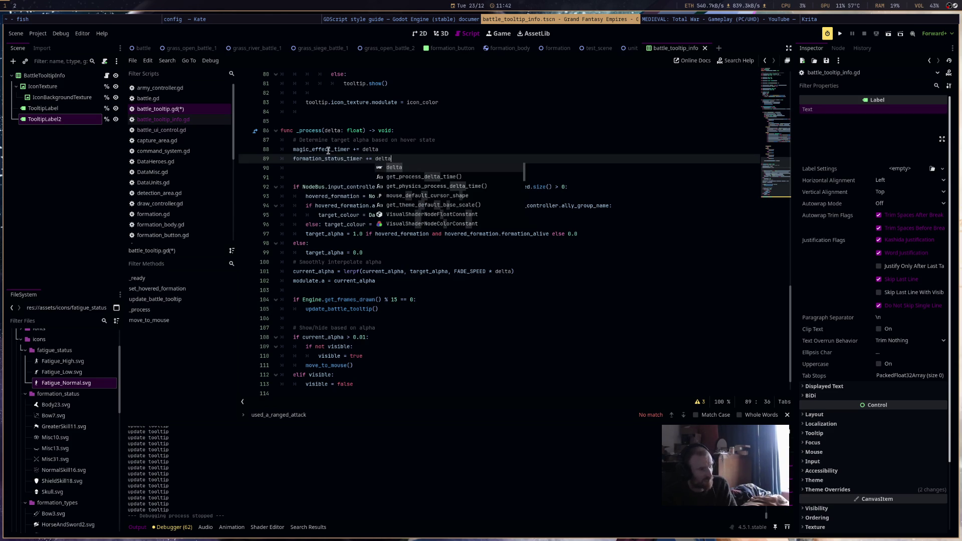
key("Escape")
scroll(657, 217, "up", 8)
key("Up")
key("Up")
key("Up")
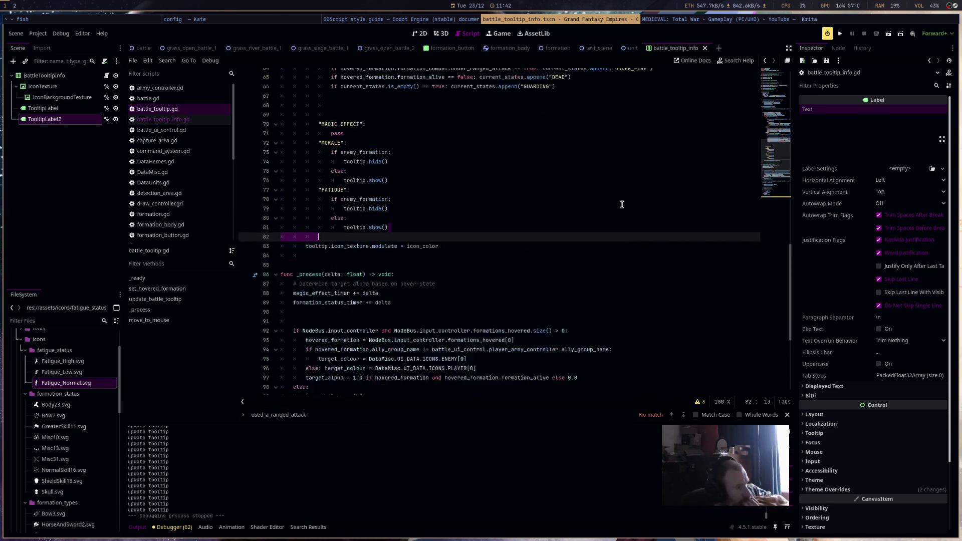
left_click(493, 178)
scroll(493, 180, "up", 1)
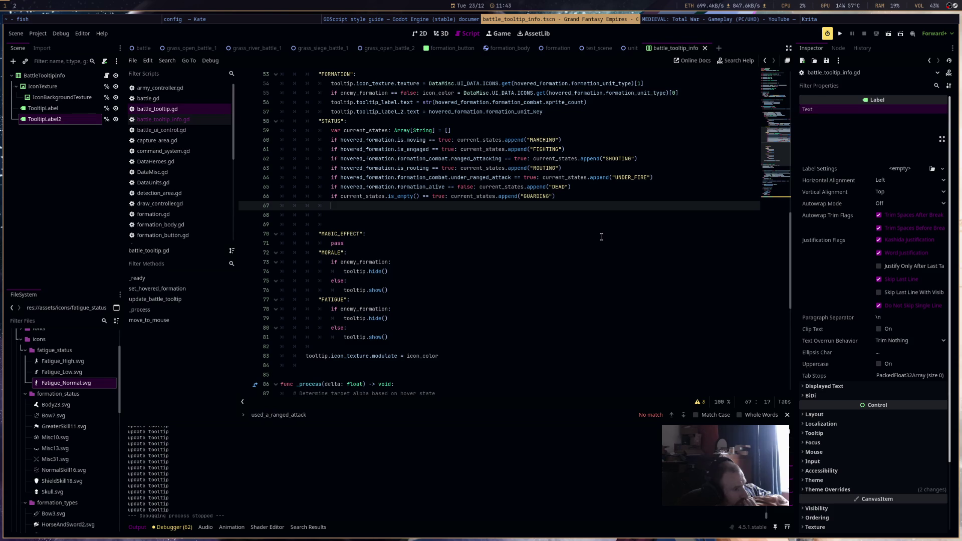
Start declaring var last_formation_status: String below formation_status_timer.
scroll(567, 232, "up", 15)
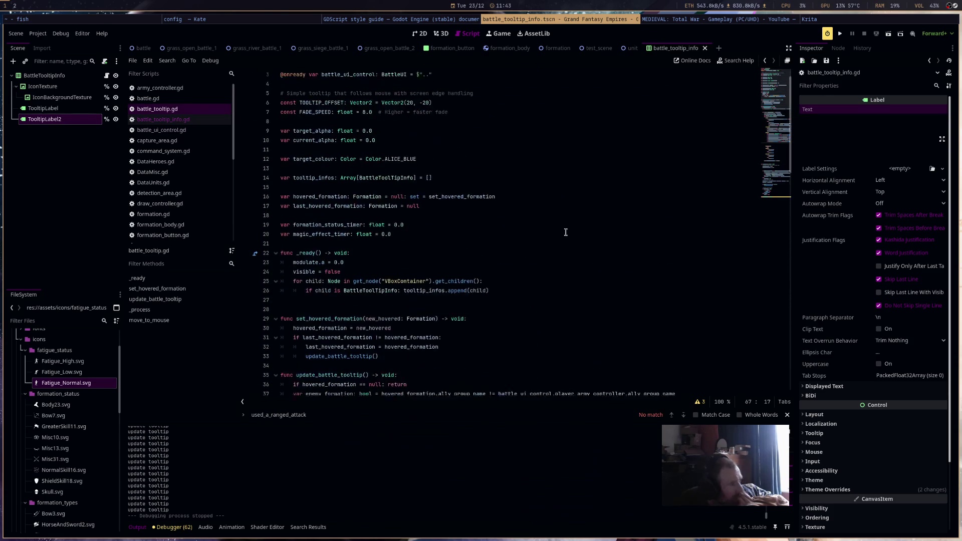
left_click(423, 245)
key("Return")
type("var last_")
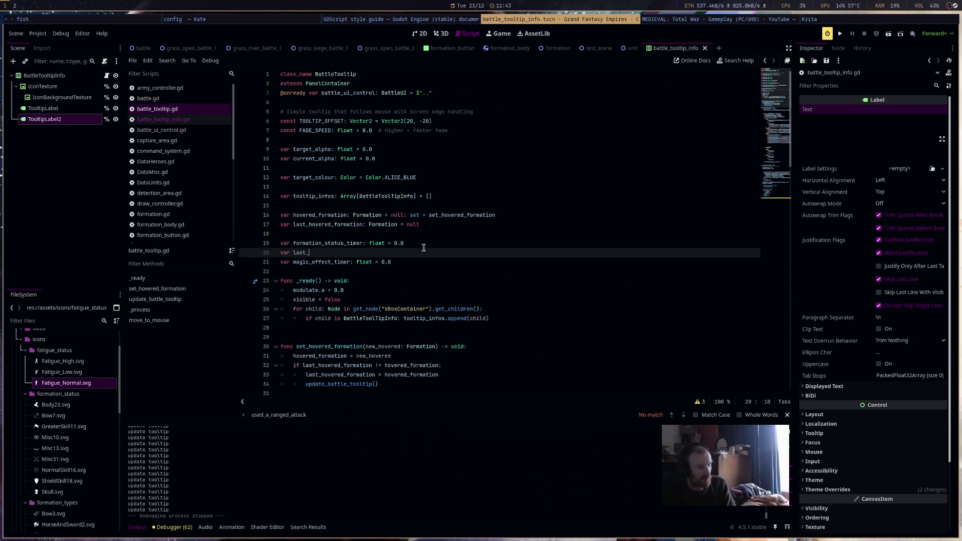
type("formation_status")
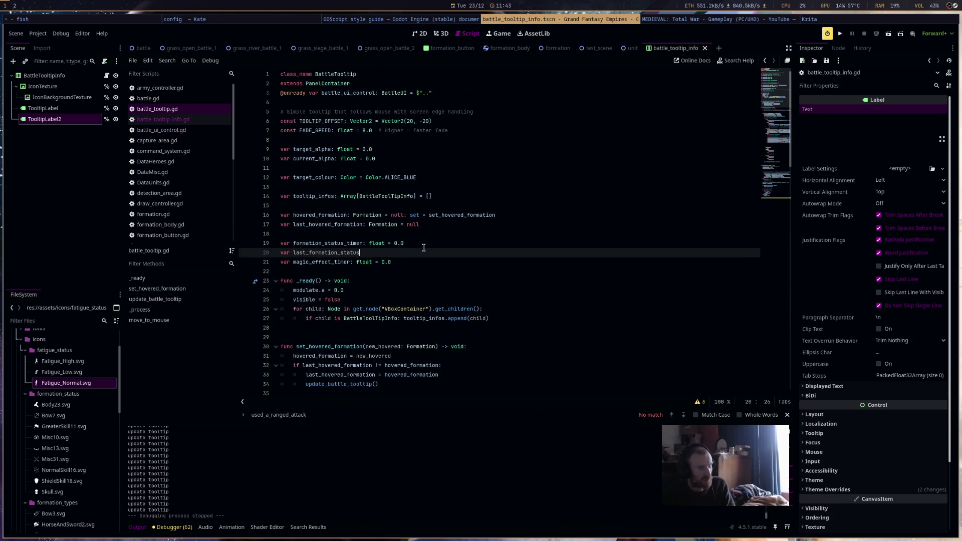
type(": String = ")
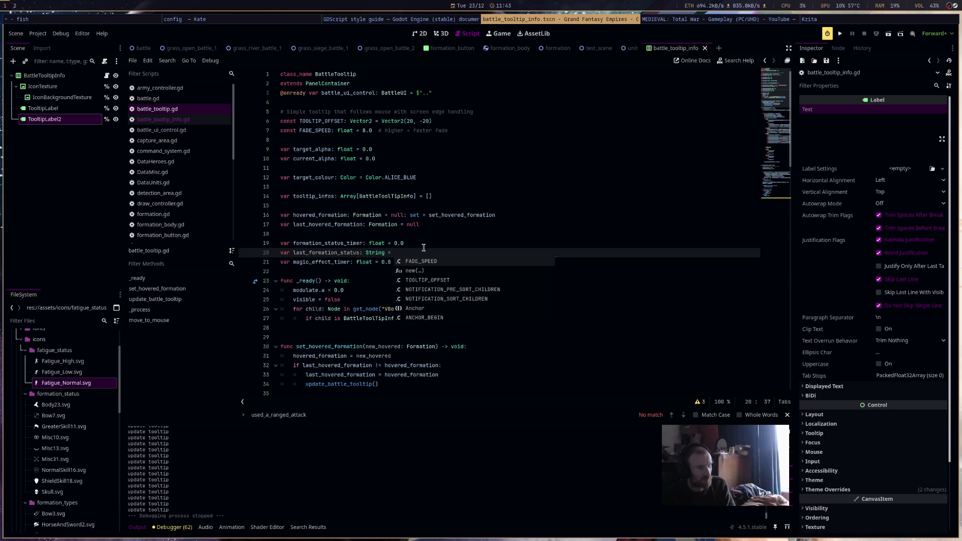
type("\"")
Move to the blank line below the GUARDING append in the STATUS branch.
scroll(601, 250, "down", 12)
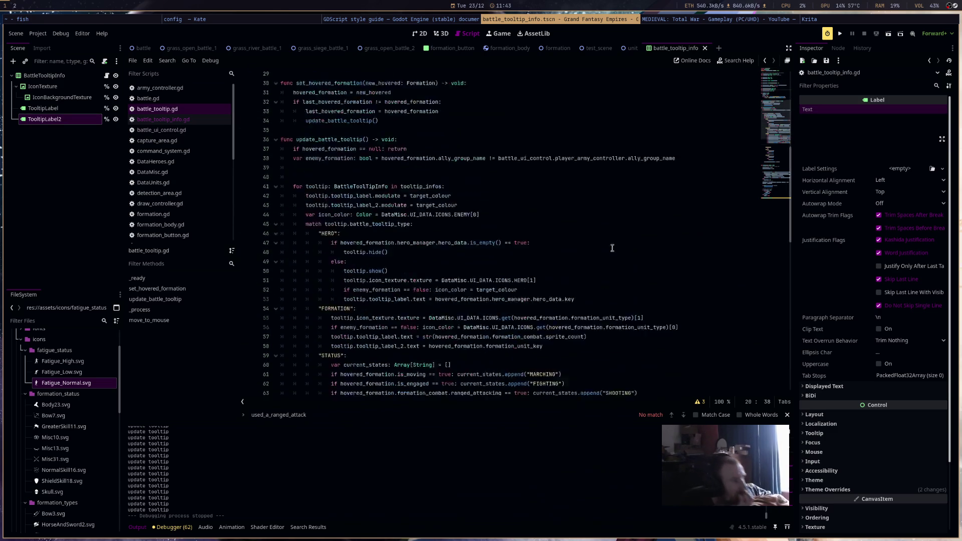
scroll(580, 272, "down", 4)
left_click(583, 254)
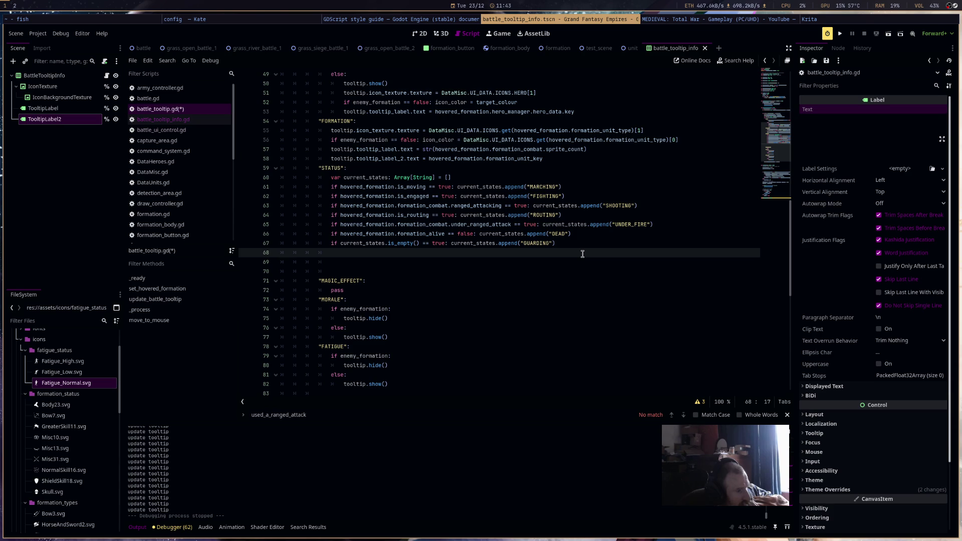
Declare chosen_new_status: String as current_states.pick_random().
type("var ")
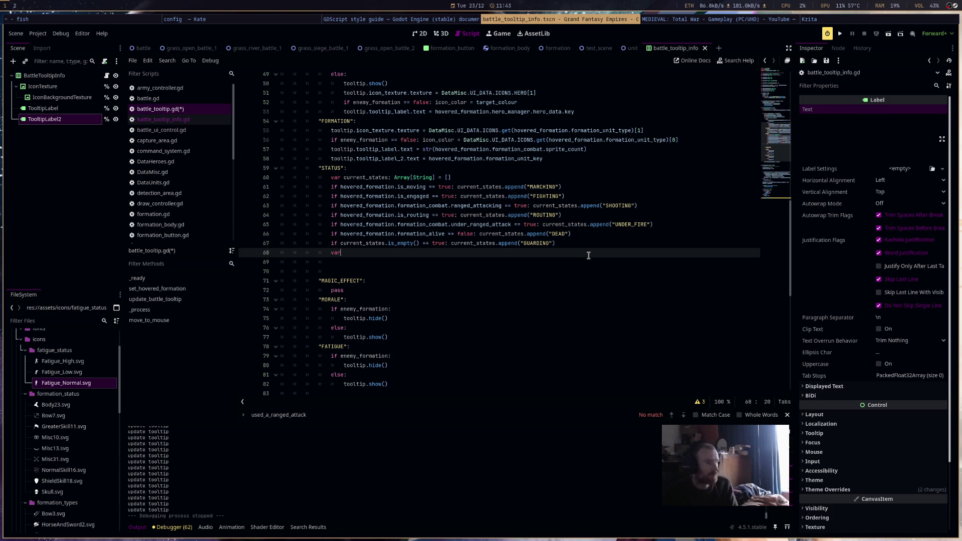
type("chosen_new")
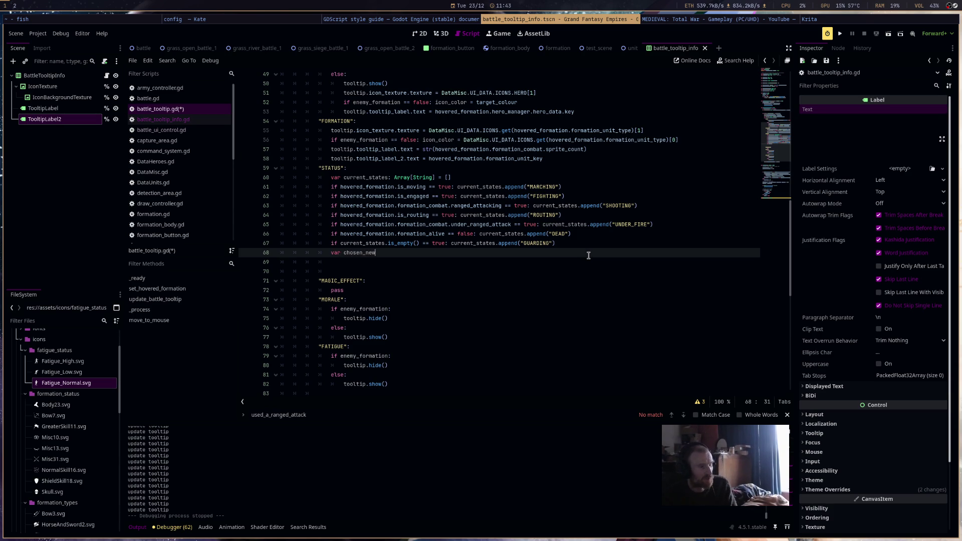
type("_status: ")
type("String = cu")
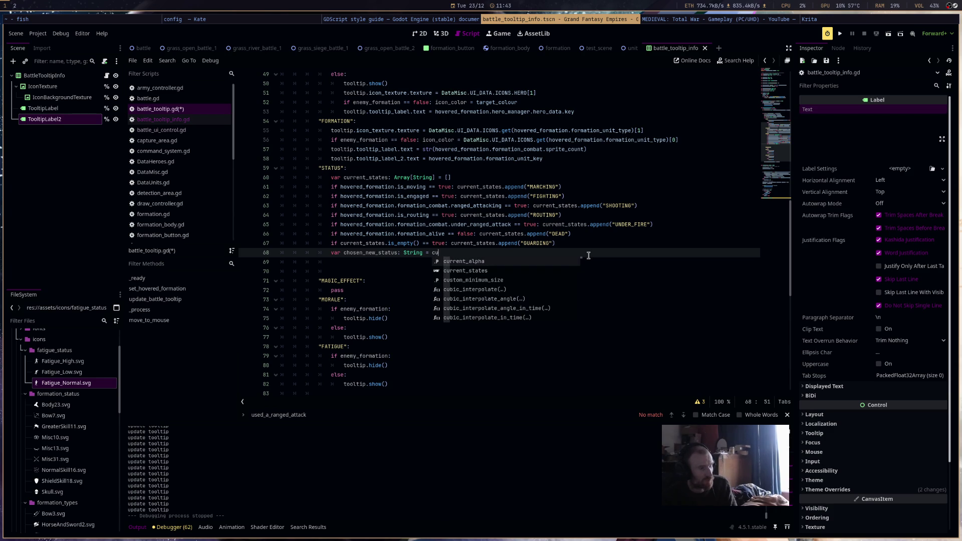
key("Down")
key("Return")
type(".")
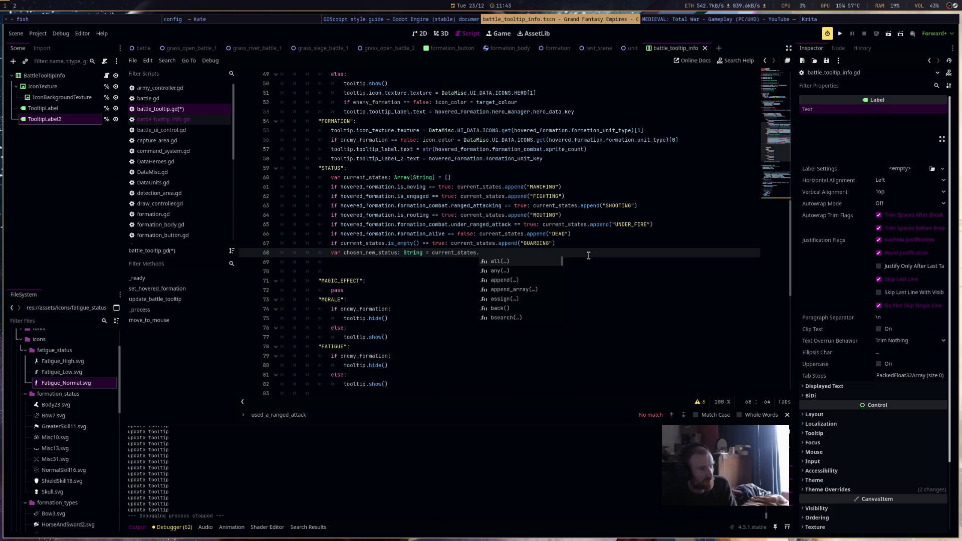
type("pick_random(")
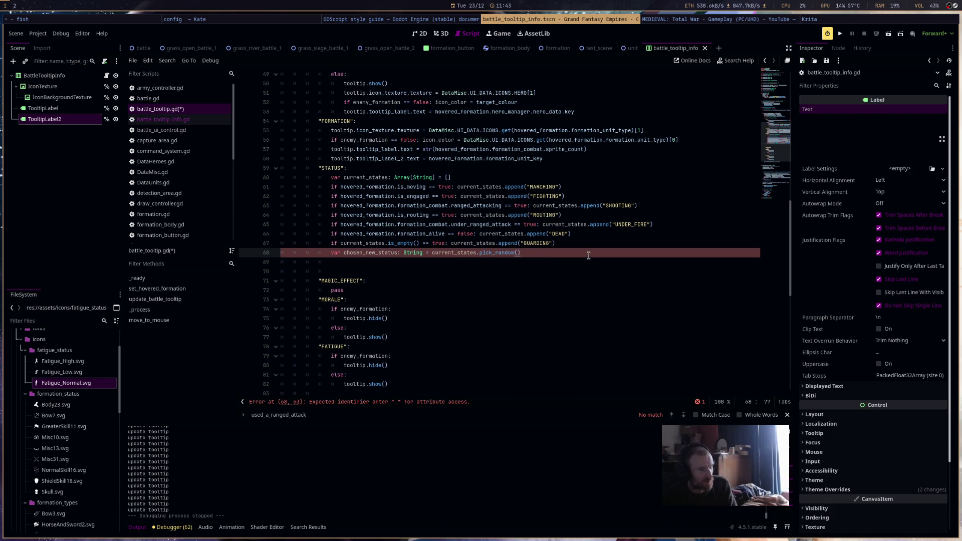
key("Return")
key("Return")
Add the condition if formation_status_timer > 5.0 and chosen_new_status != last_formation_status.
type("if ")
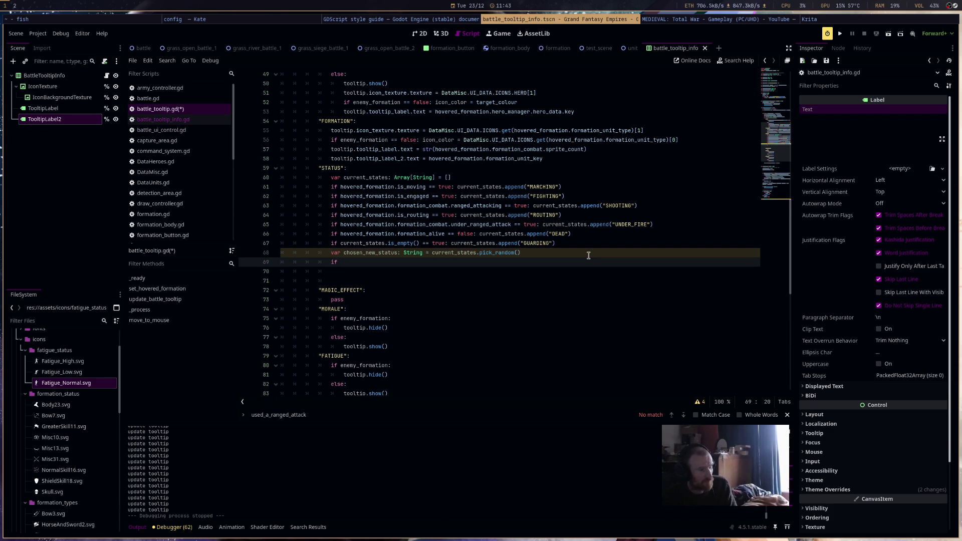
type("formation_status_timer")
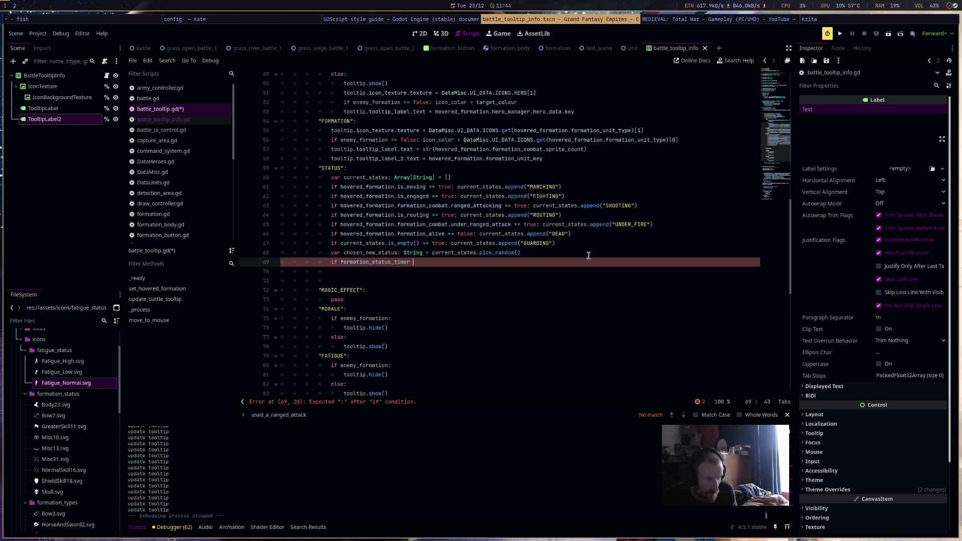
type("> 5.0 and ")
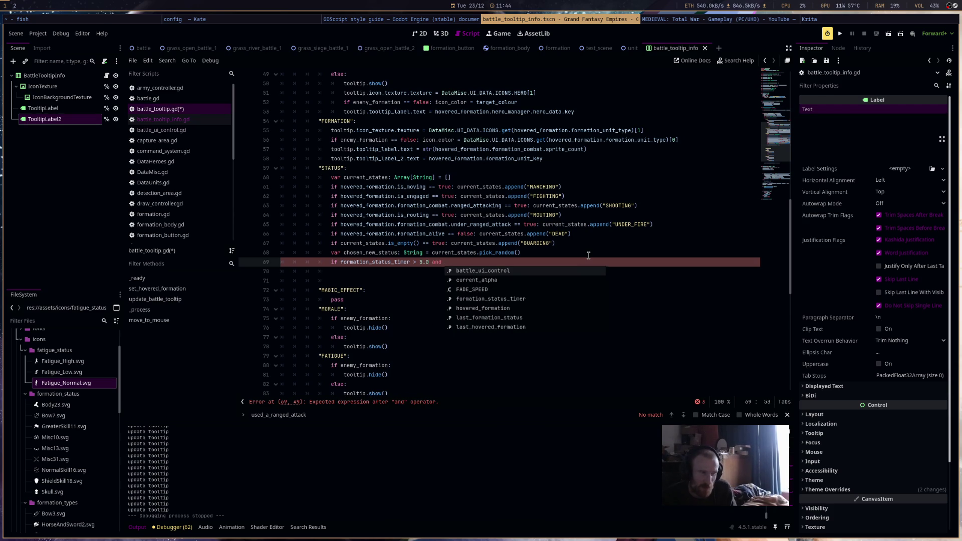
type("ch")
key("Return")
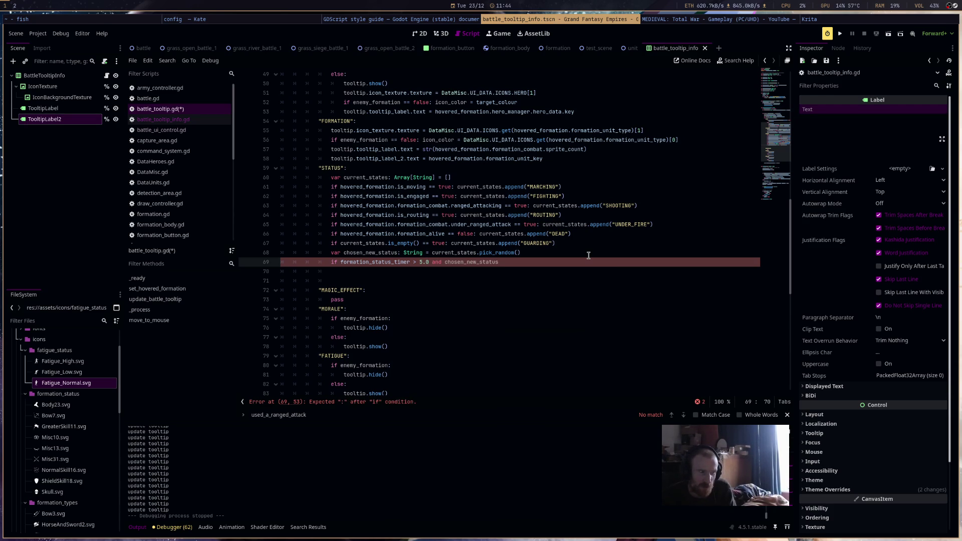
type(" != las")
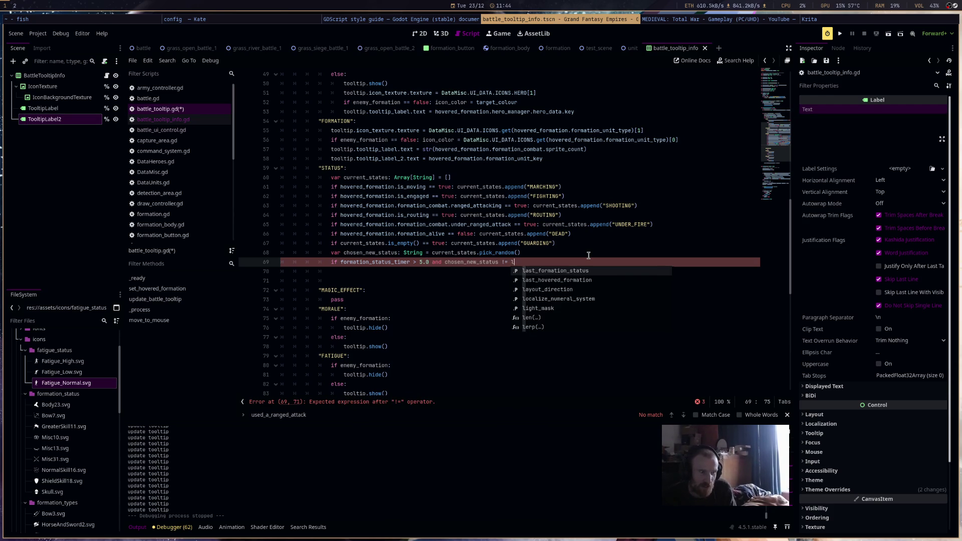
key("Return")
type("L:")
key("Return")
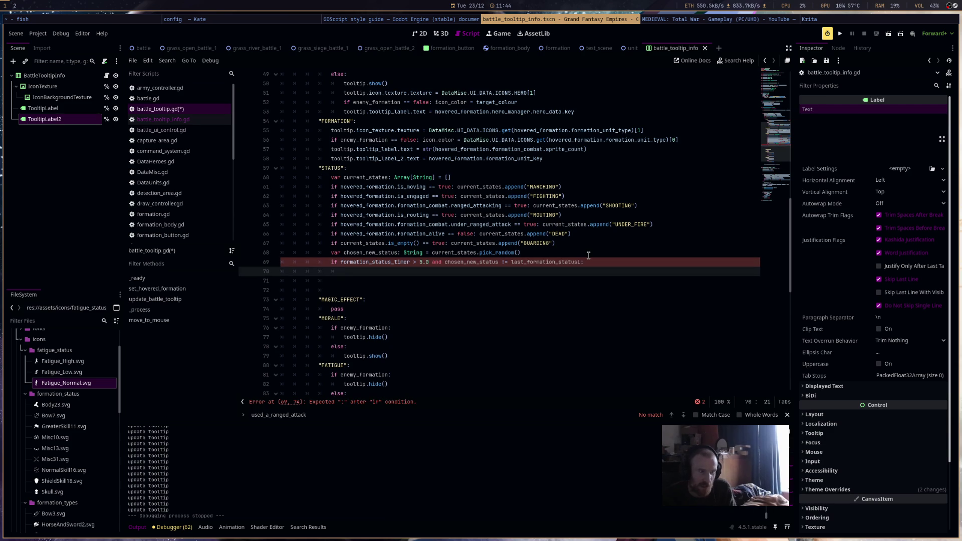
key("ctrl+z")
key("ctrl+z")
Assign chosen_new_status to last_formation_status under that condition and save the tooltip script.
key("Return")
type("las")
key("Return")
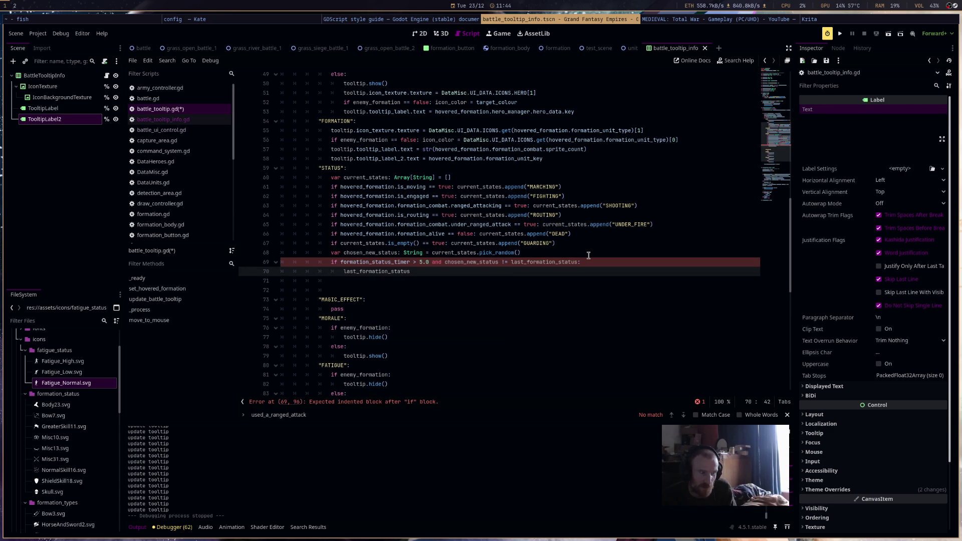
type(" = ch")
key("Return")
key("Return")
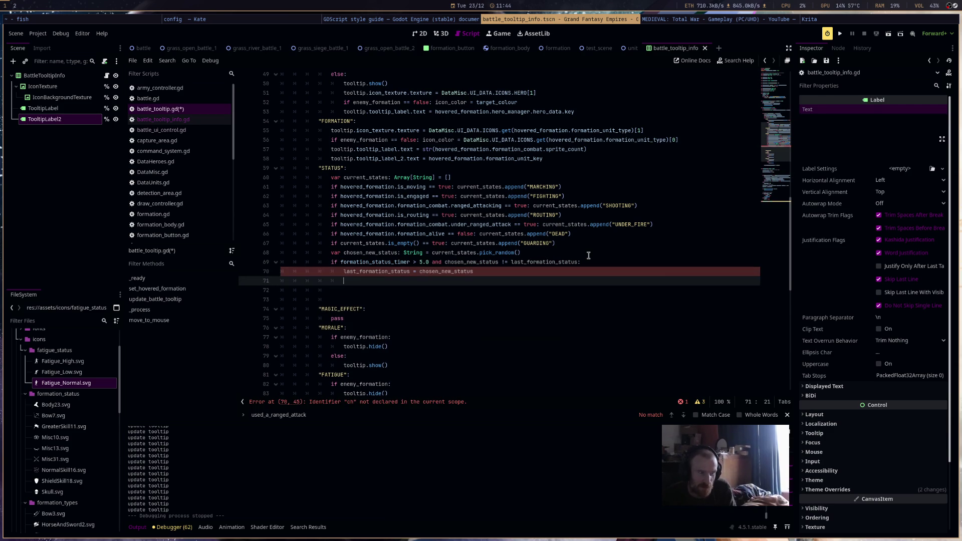
key("ctrl+s")
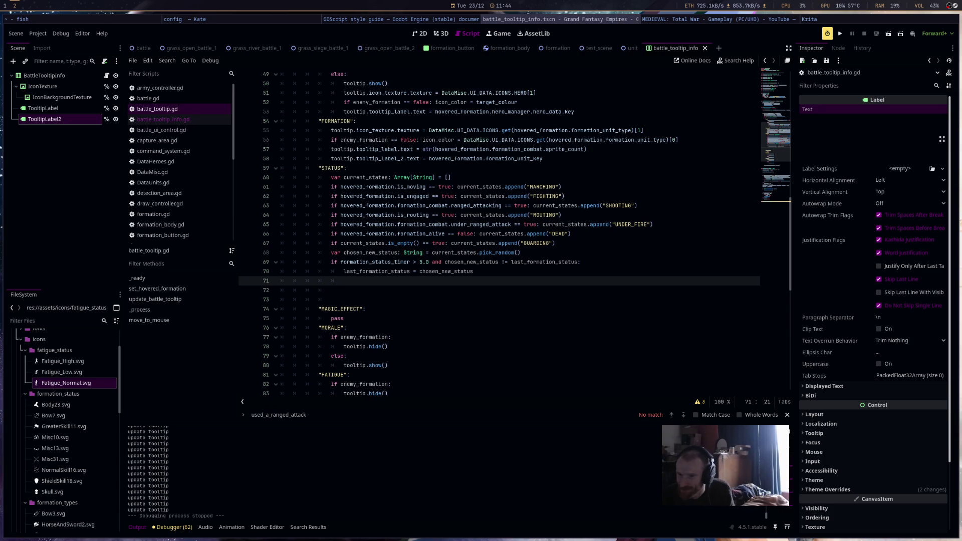
key("alt+Tab")
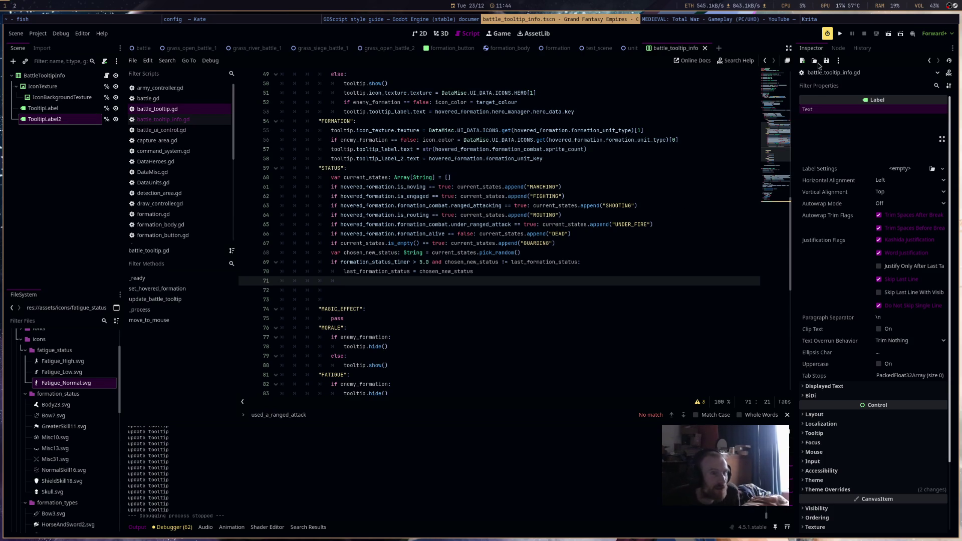
Run the project and start the battle with START_BATTLE.
left_click(839, 36)
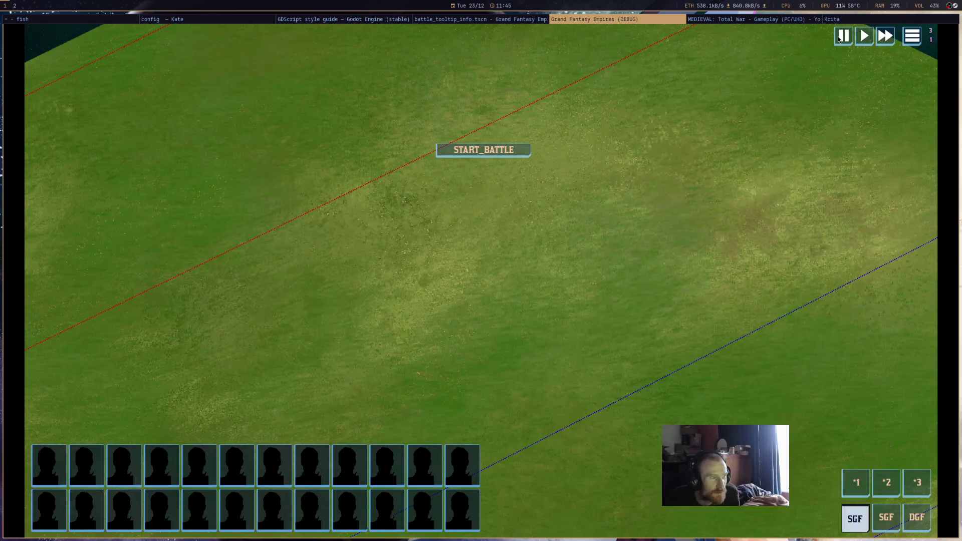
scroll(601, 321, "down", 3)
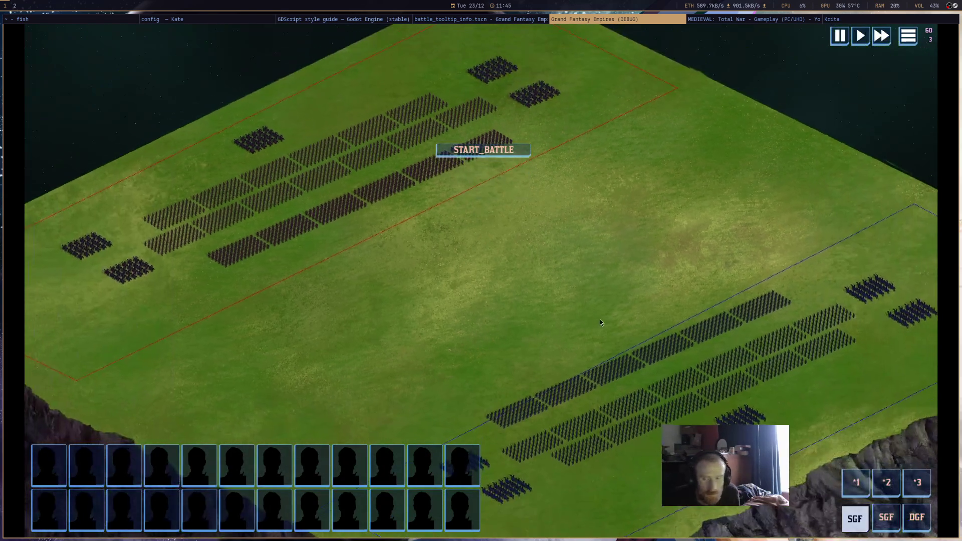
scroll(583, 335, "down", 3)
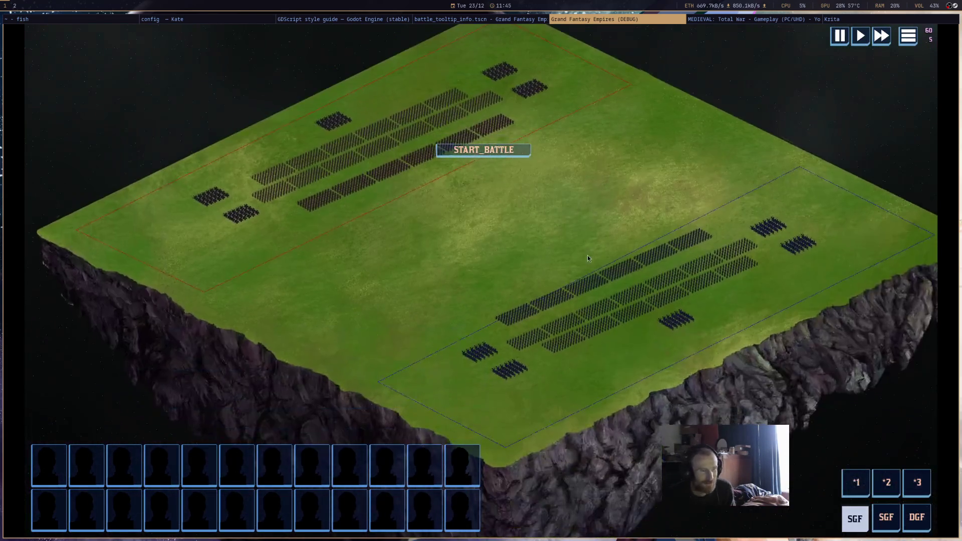
scroll(587, 255, "up", 2)
left_click(480, 150)
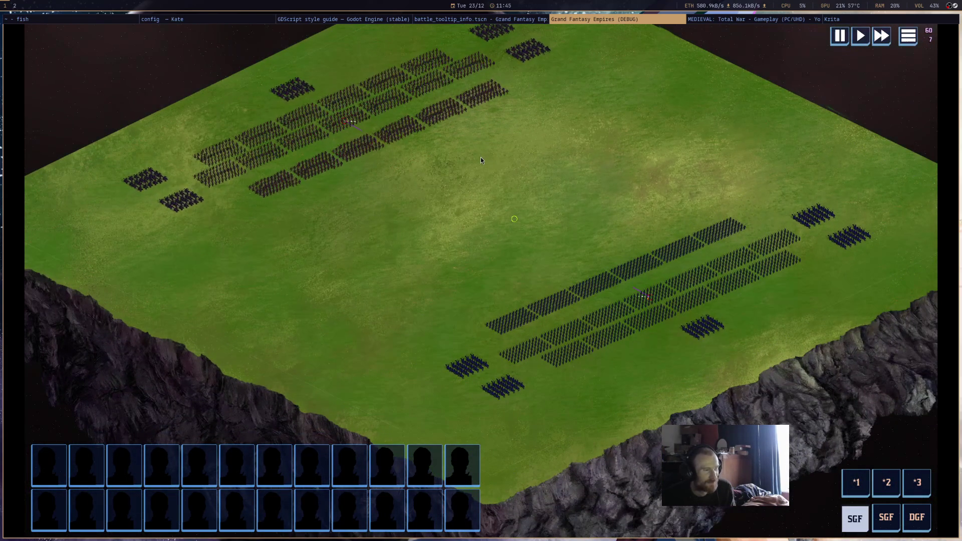
Pan the camera across the battlefield to follow the advancing armies.
left_click_drag(481, 158, 465, 197)
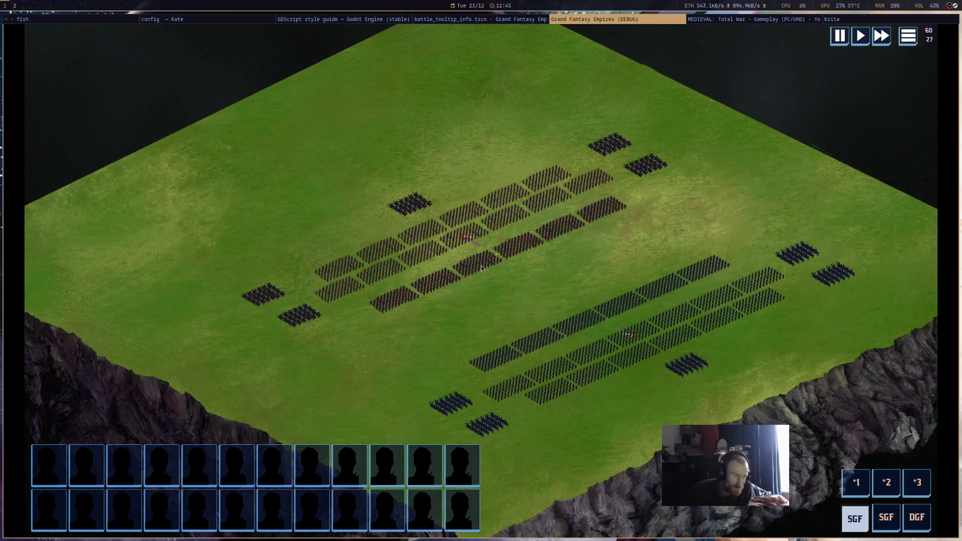
scroll(494, 228, "down", 3)
scroll(489, 275, "up", 4)
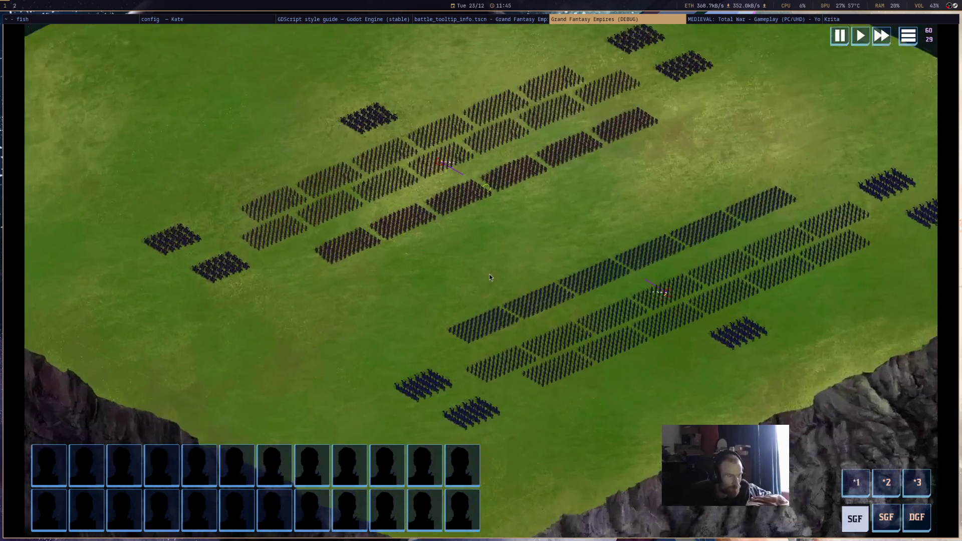
scroll(525, 269, "up", 1)
left_click_drag(525, 269, 426, 253)
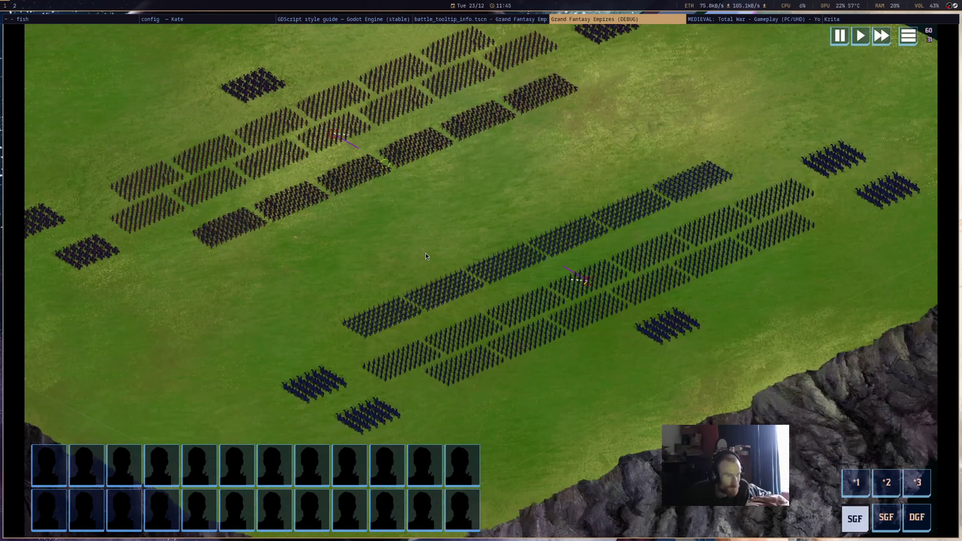
key("d")
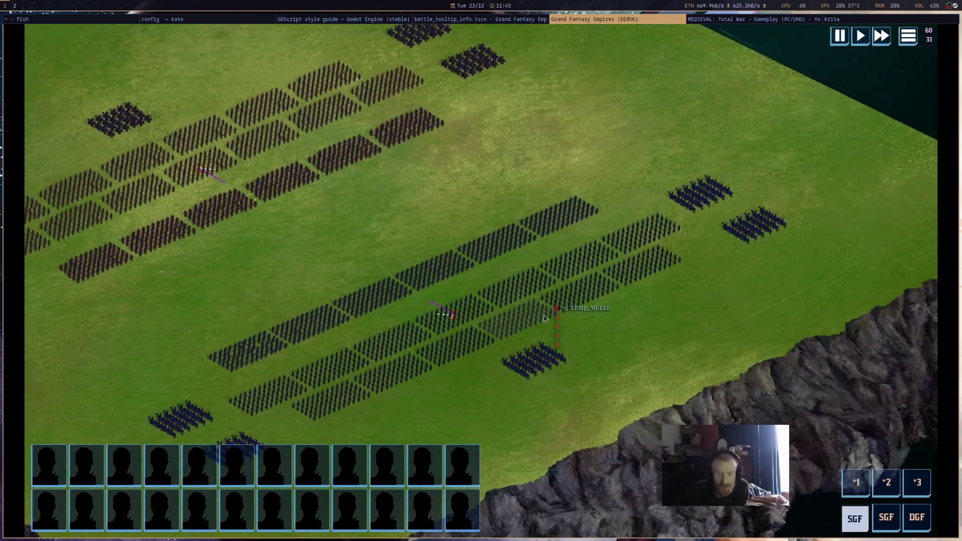
Select the blue formations, showing ranged units' range circles, then box-select them all.
left_click(723, 230)
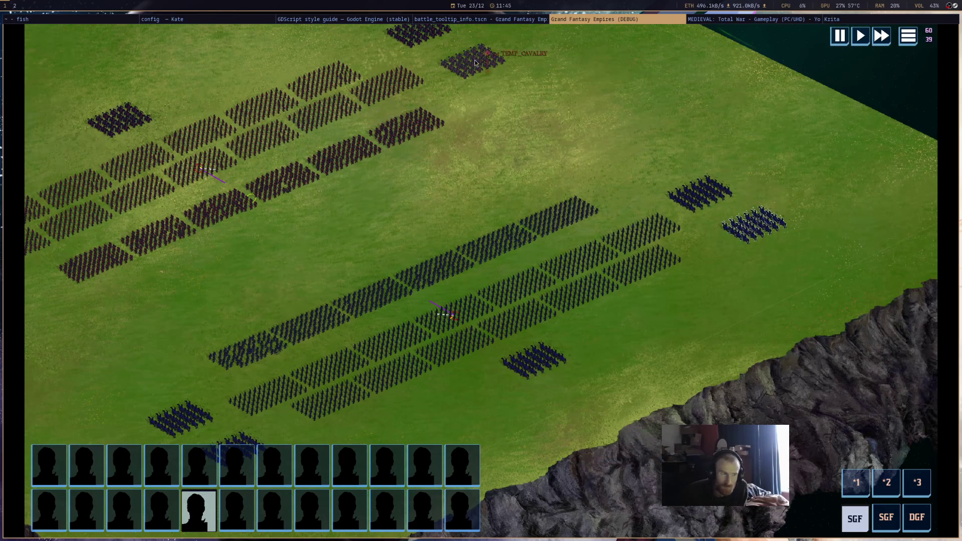
left_click(644, 232, "shift")
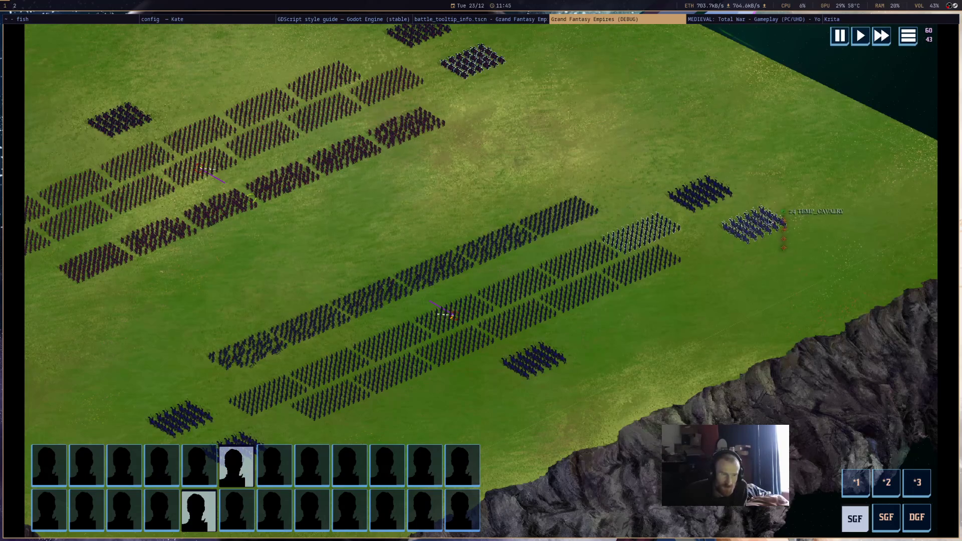
left_click(700, 193, "shift")
left_click(646, 263, "shift")
left_click(592, 264, "shift")
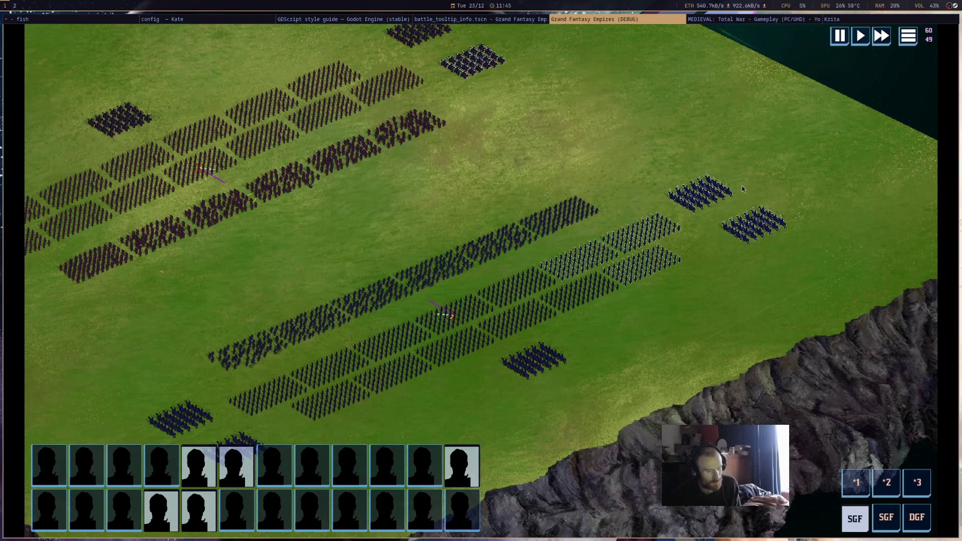
left_click(403, 135)
left_click(303, 183)
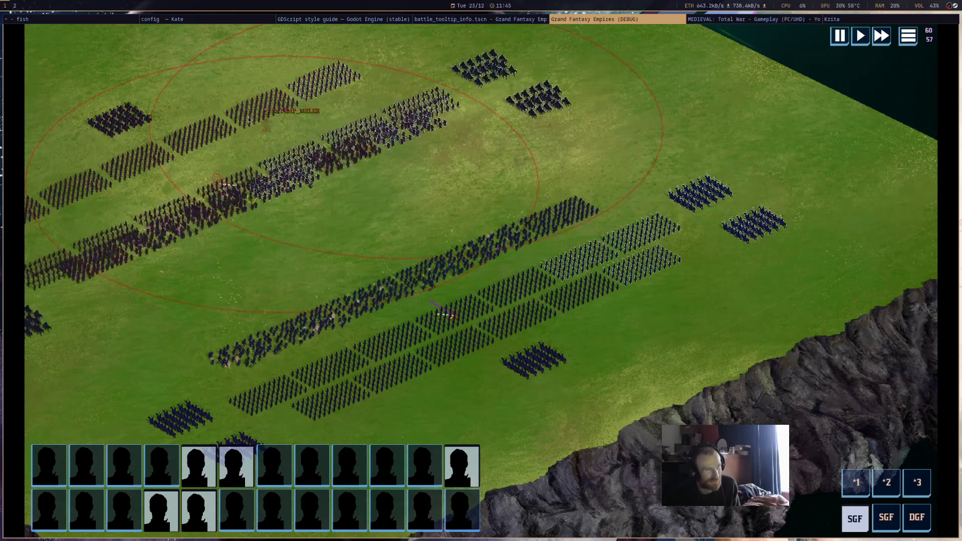
mouse_move(472, 330)
left_mouse_down()
mouse_move(667, 179)
mouse_move(867, 143)
left_mouse_up()
scroll(598, 246, "down", 6)
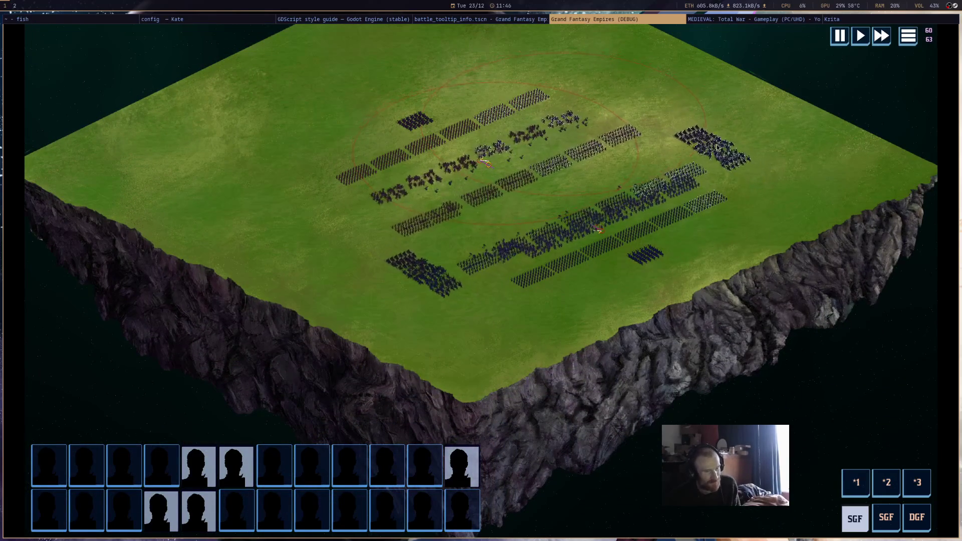
Inspect individual units' labels, then close the running game window.
mouse_move(398, 121)
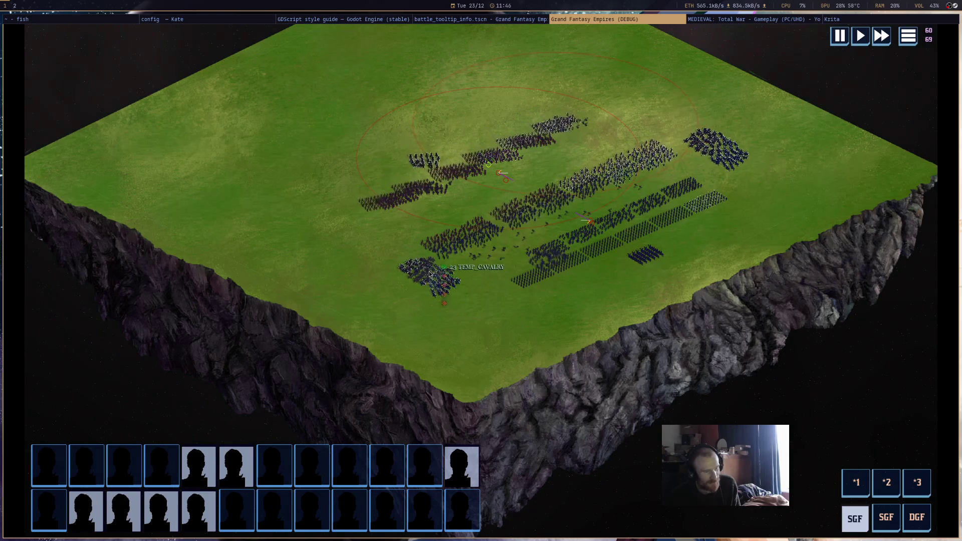
mouse_move(641, 245)
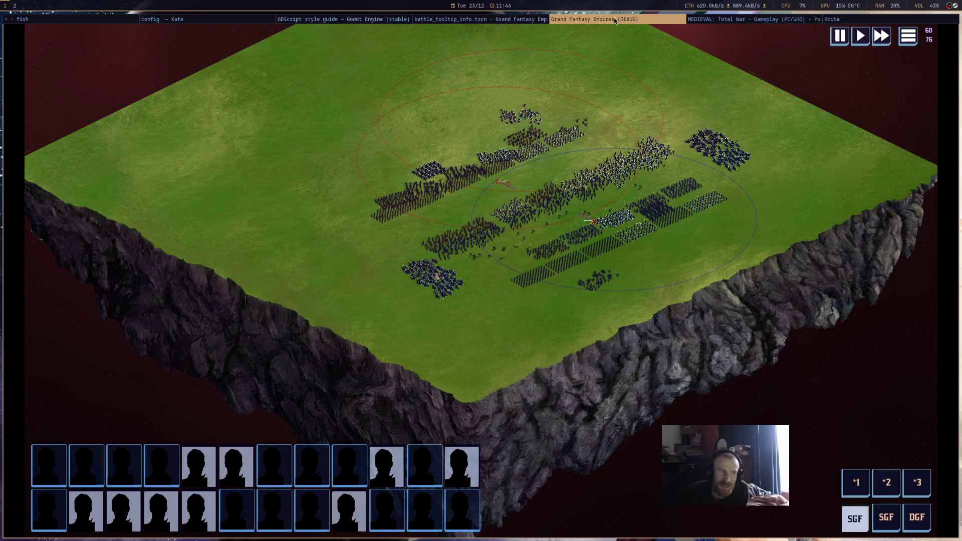
middle_click(614, 17)
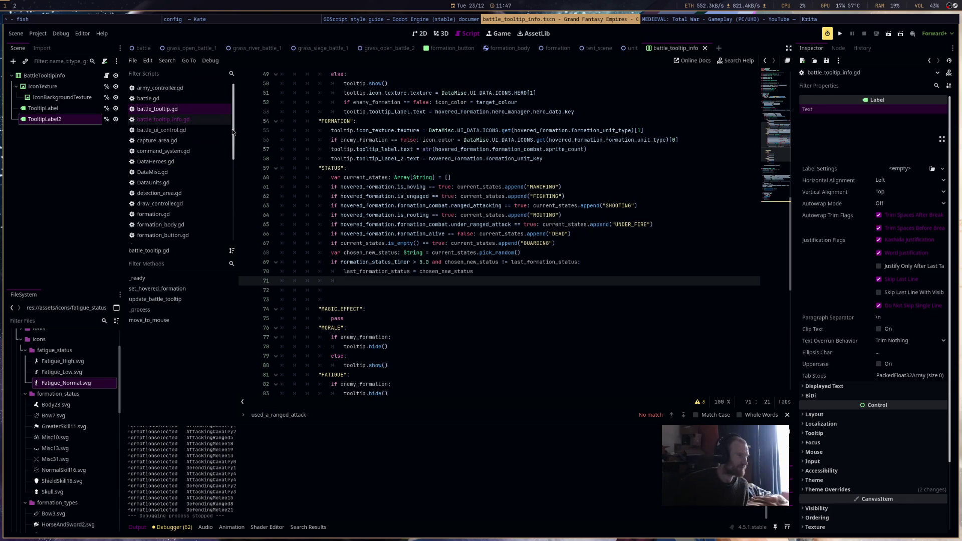
scroll(188, 170, "down", 5)
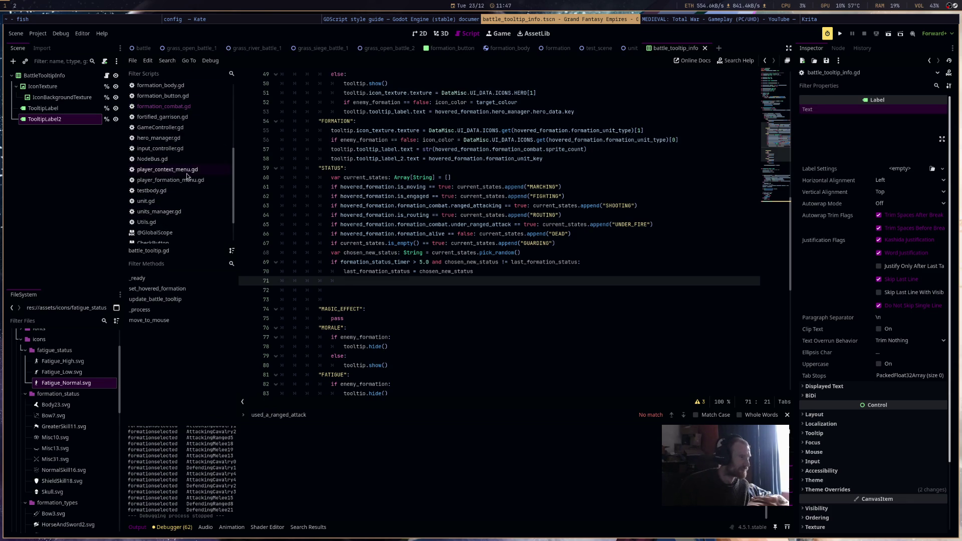
left_click(194, 151)
Scroll through input_controller.gd past finish_movement_drag down to perform_single_selection.
scroll(501, 246, "down", 20)
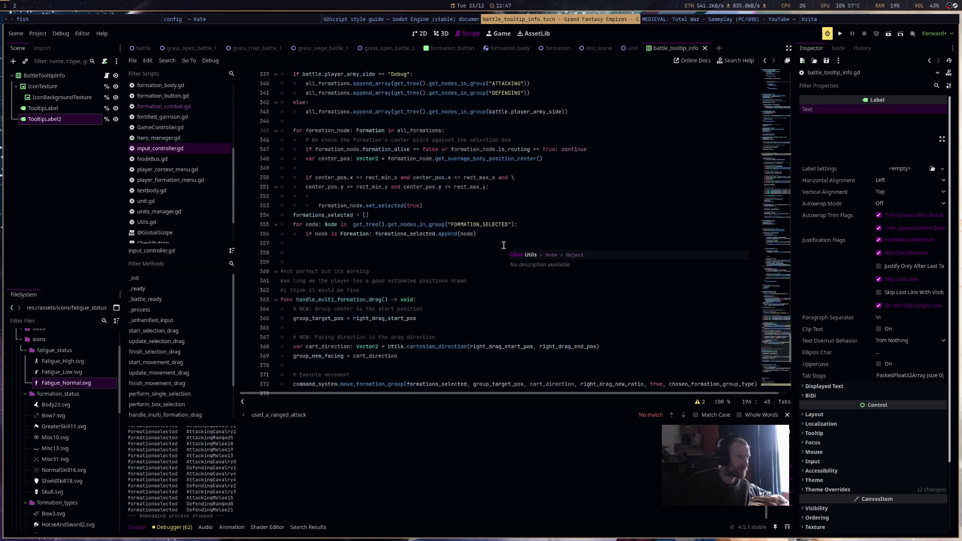
scroll(593, 225, "up", 20)
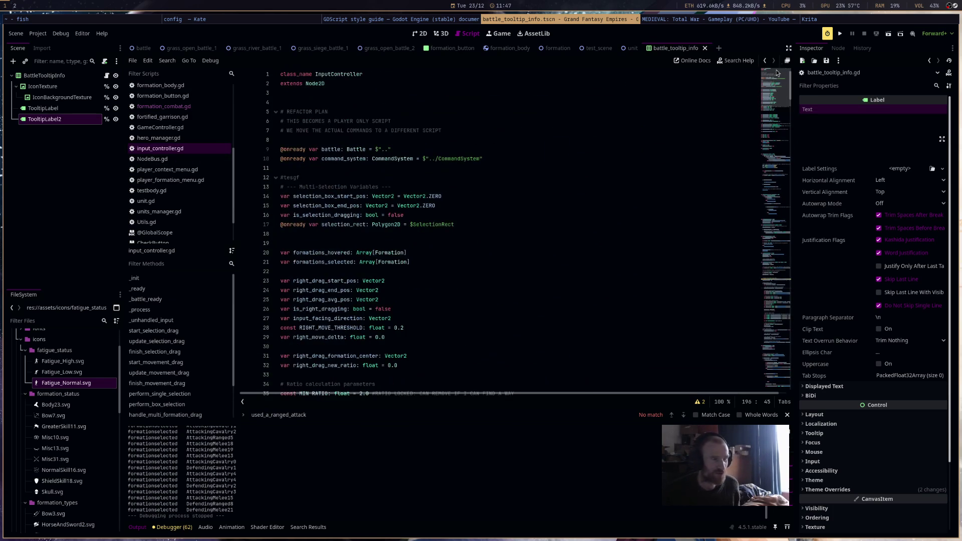
scroll(592, 226, "down", 14)
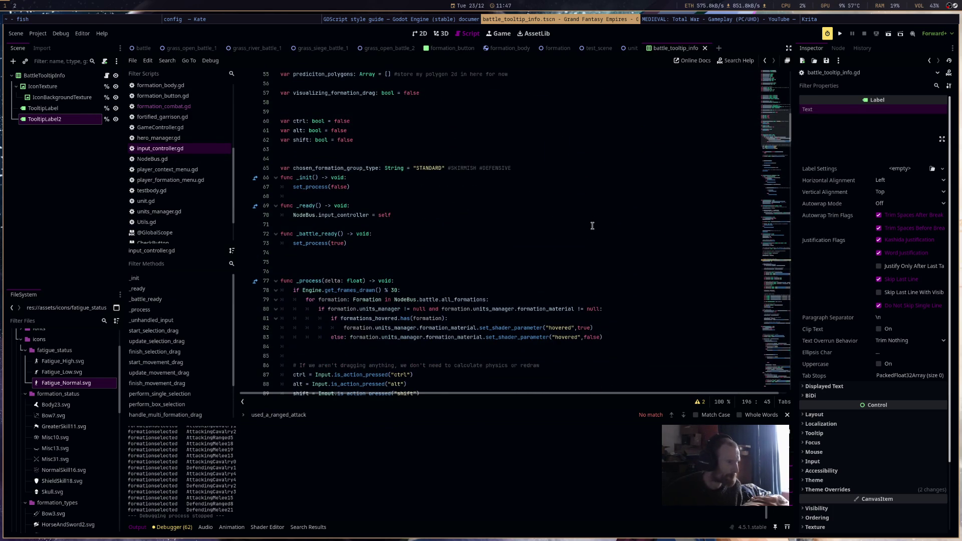
scroll(593, 225, "up", 15)
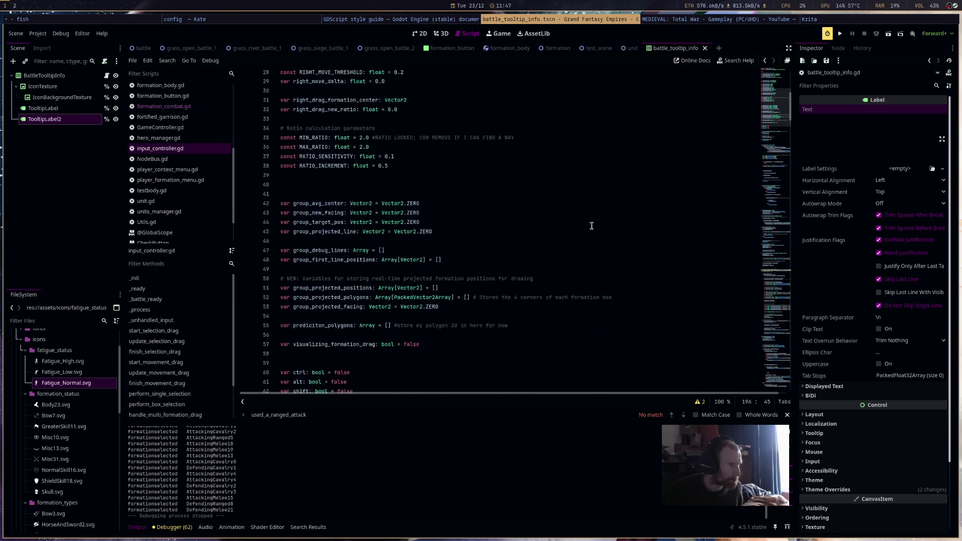
scroll(591, 226, "up", 3)
scroll(591, 226, "down", 12)
scroll(591, 226, "down", 7)
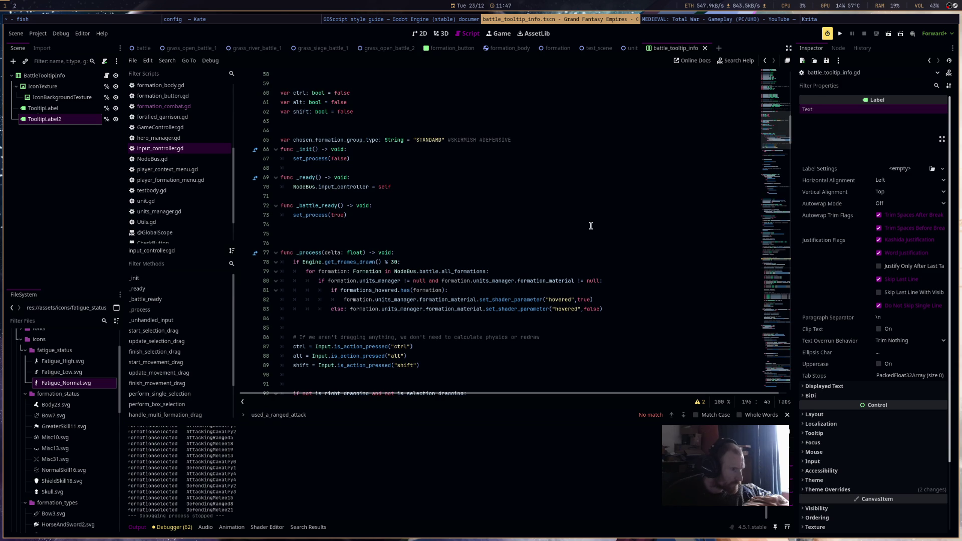
scroll(591, 226, "down", 8)
scroll(591, 226, "down", 4)
scroll(591, 226, "down", 10)
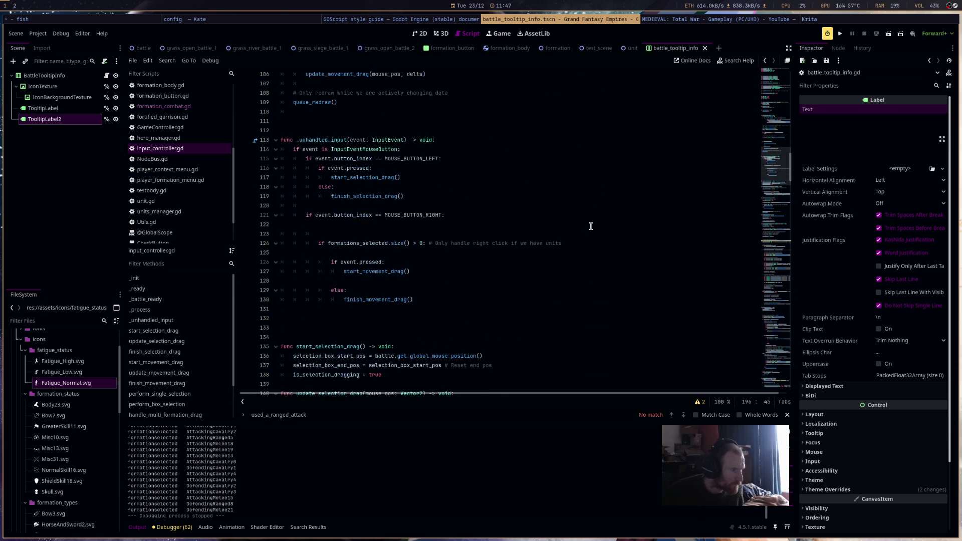
scroll(591, 226, "down", 6)
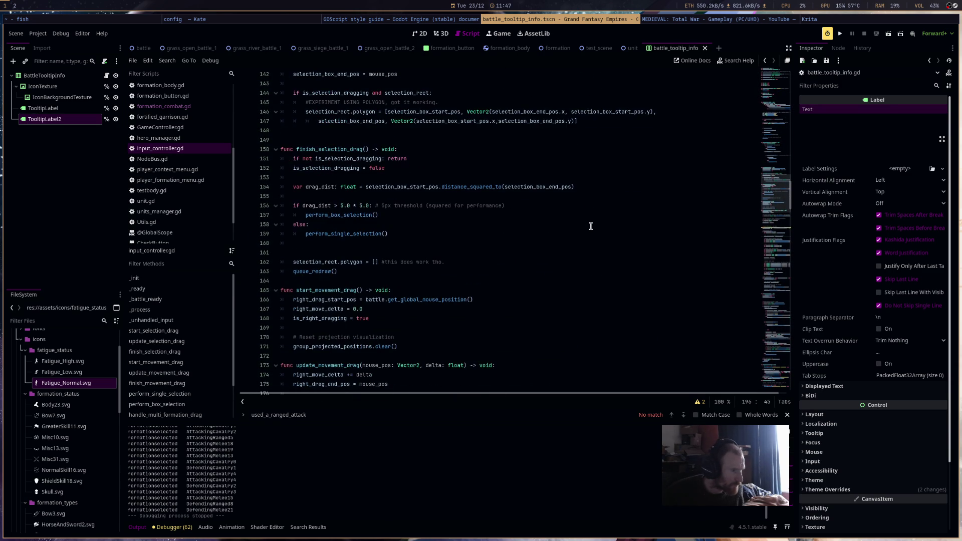
scroll(591, 226, "down", 8)
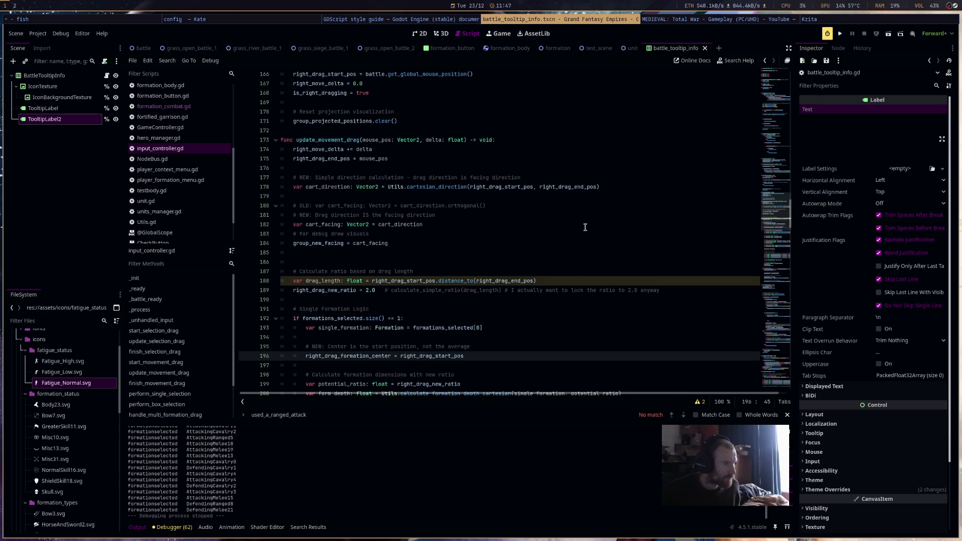
scroll(585, 227, "down", 4)
scroll(585, 227, "down", 15)
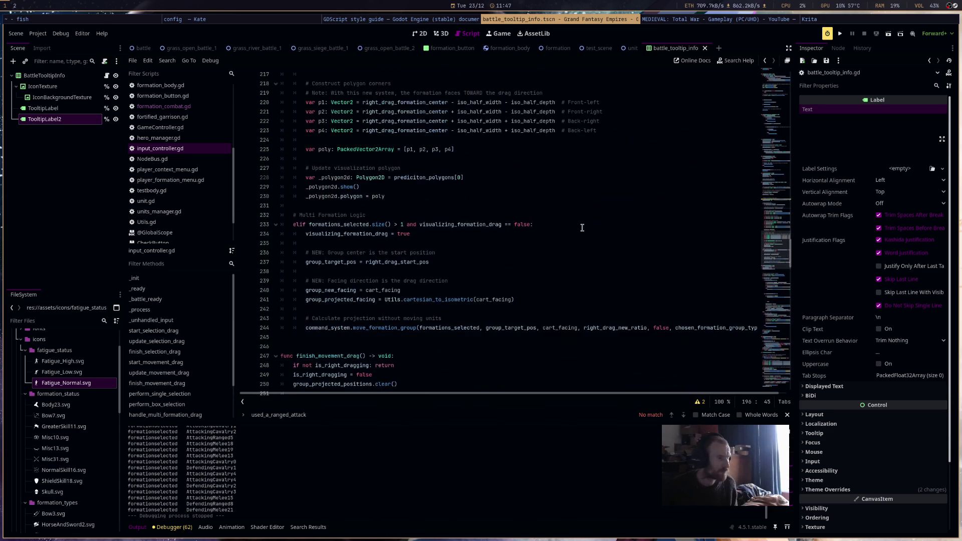
scroll(582, 228, "down", 8)
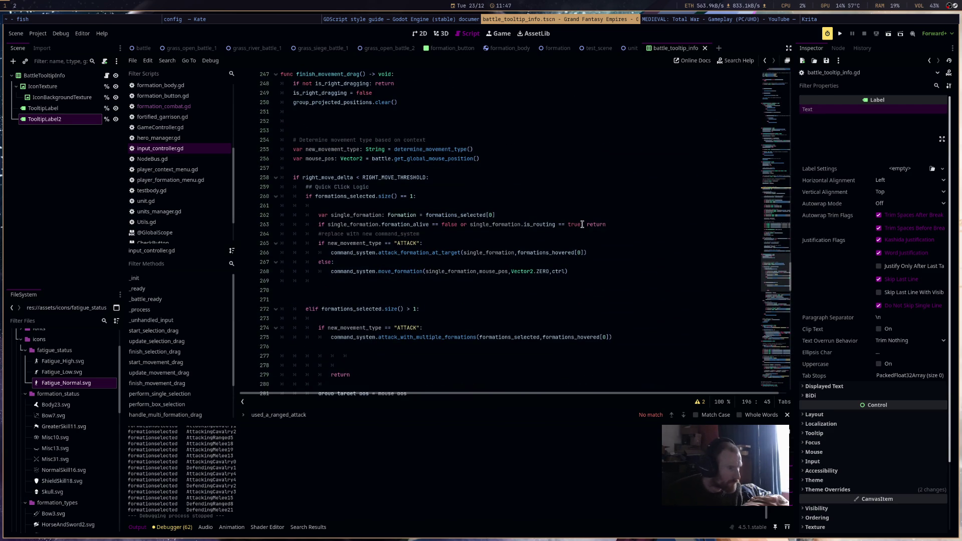
scroll(582, 224, "down", 3)
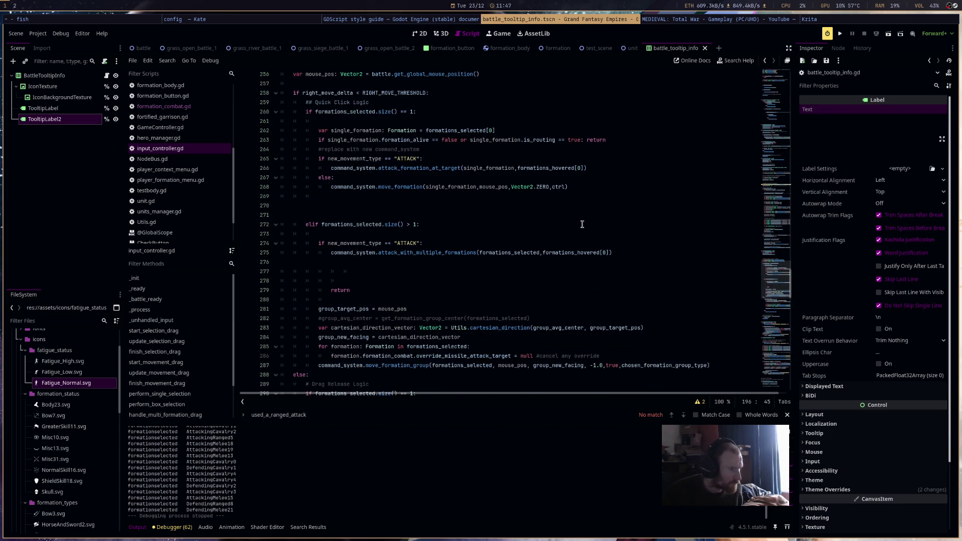
scroll(582, 224, "down", 4)
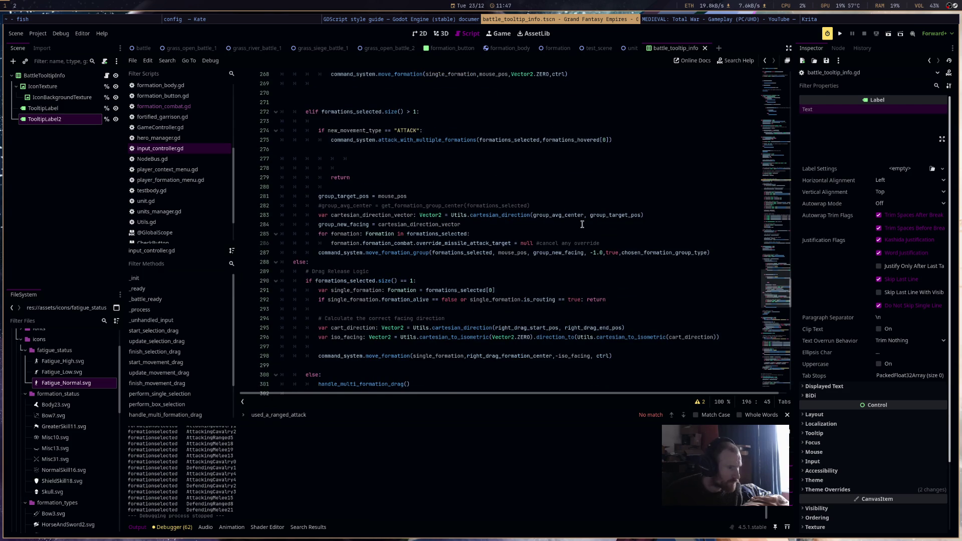
scroll(571, 227, "down", 7)
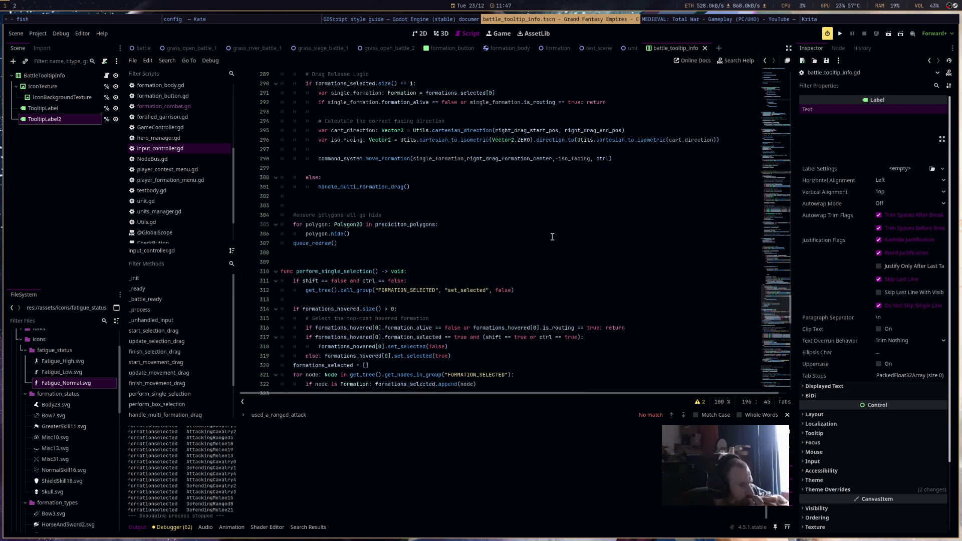
Highlight FORMATION_SELECTED occurrences and insert an indented blank line 313 after the deselect call.
double_click(412, 290)
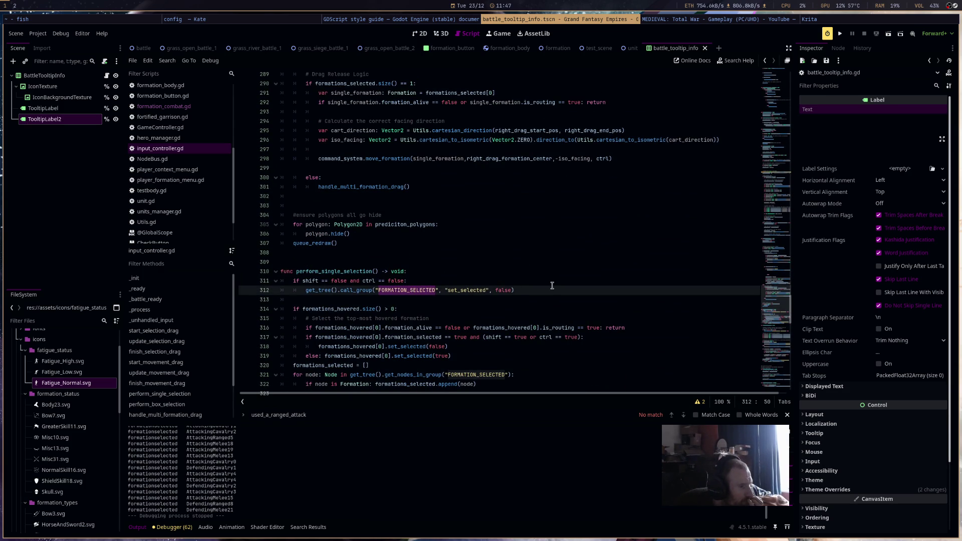
scroll(552, 285, "down", 3)
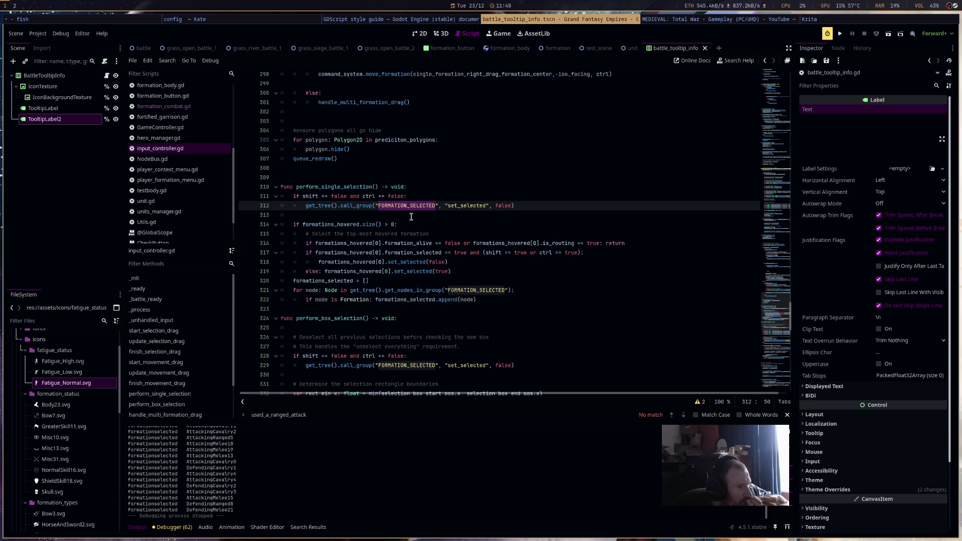
left_click(411, 216)
key("Tab")
type("prunt")
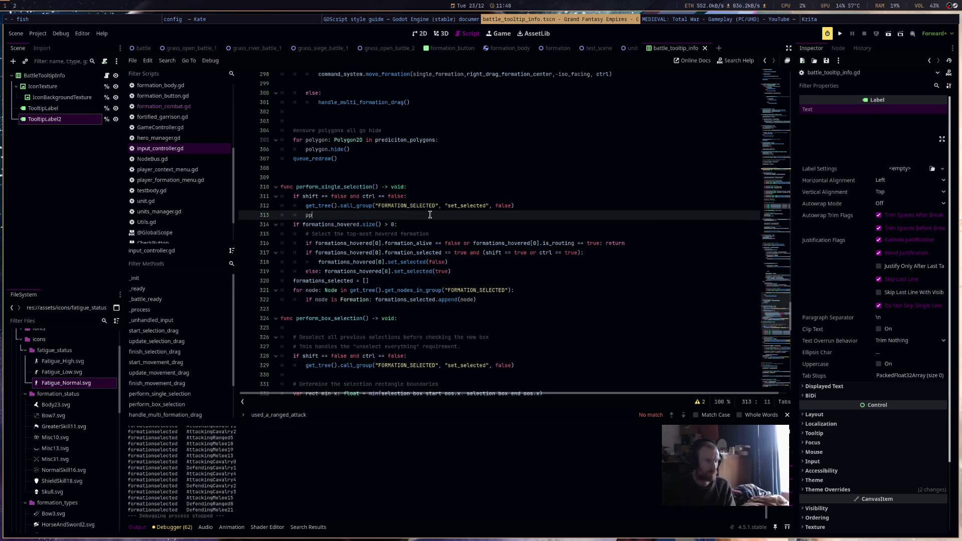
key("BackSpace")
key("BackSpace")
key("BackSpace")
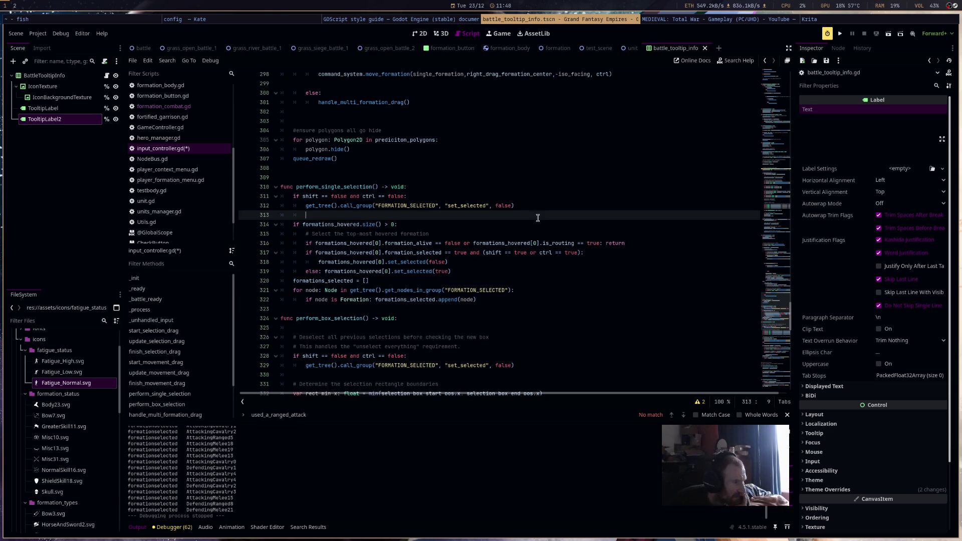
scroll(509, 250, "down", 2)
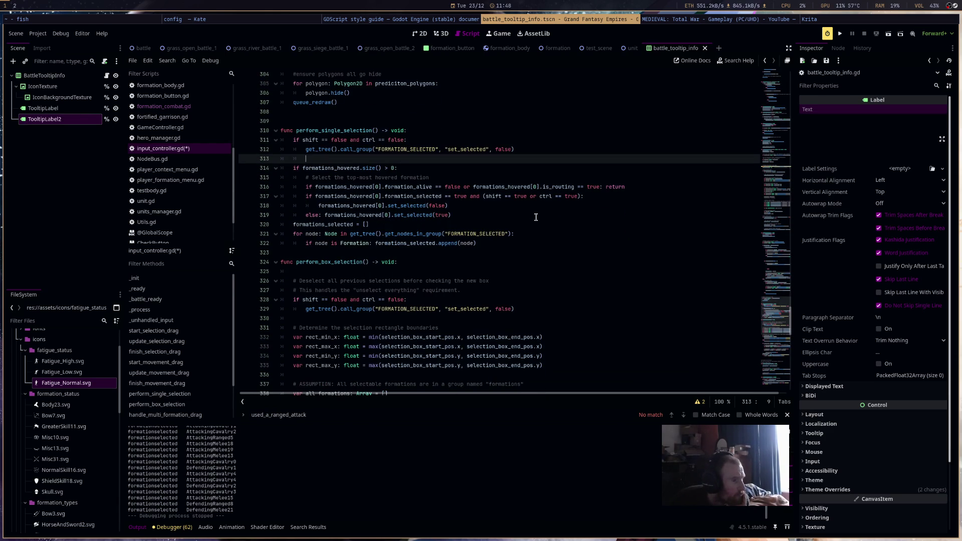
scroll(536, 217, "down", 5)
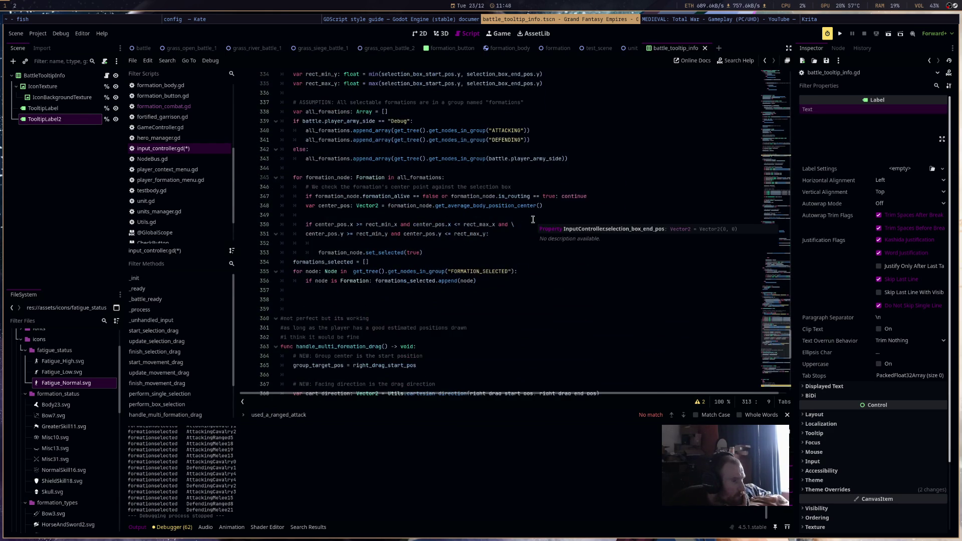
scroll(532, 218, "up", 8)
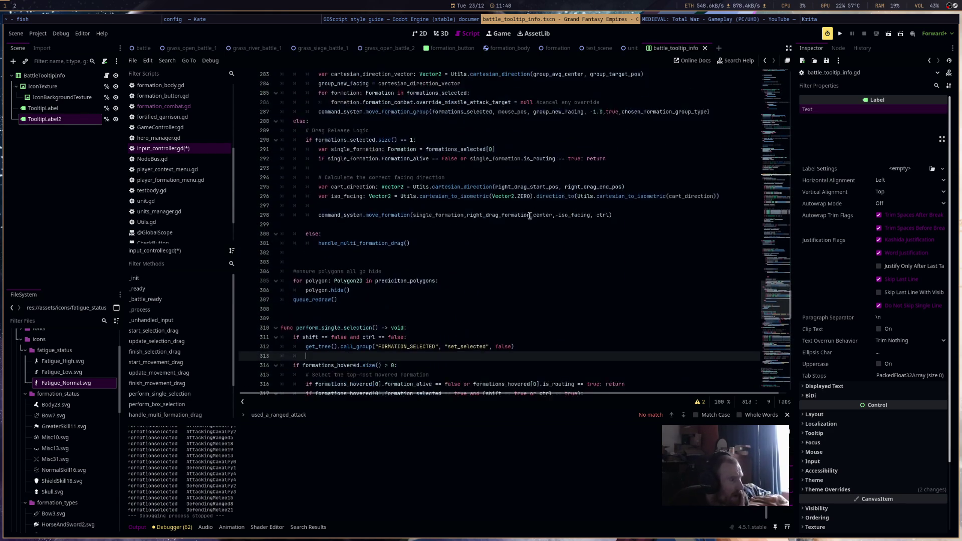
key("ctrl+f")
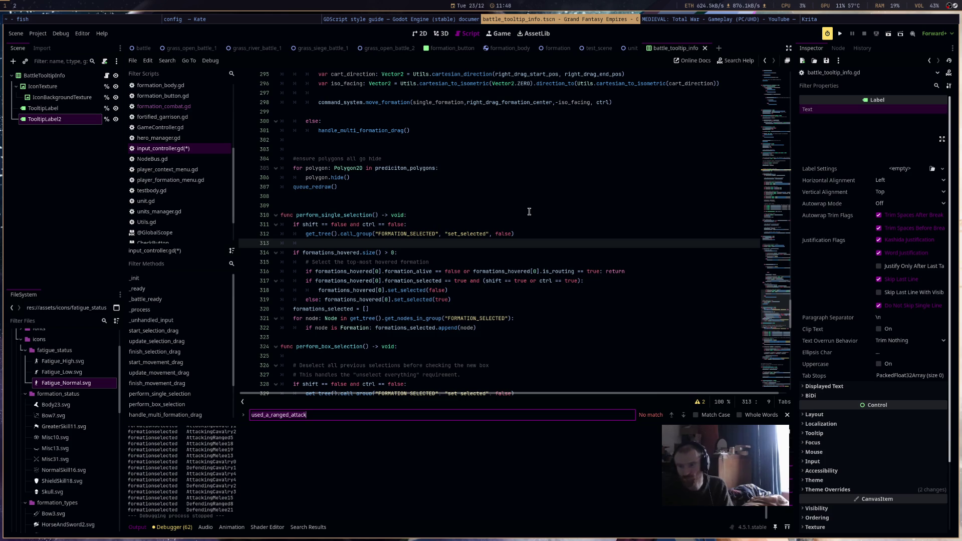
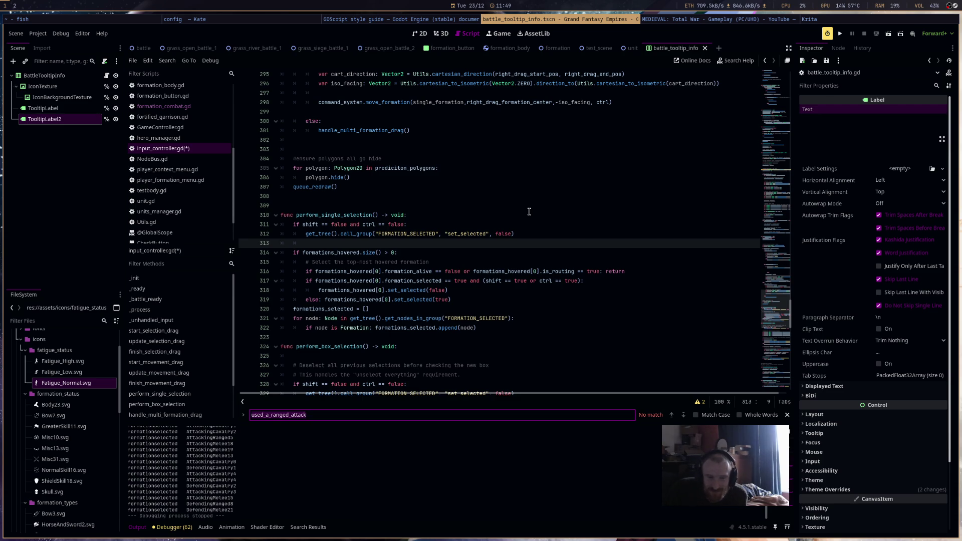
Change the army-side check on line 339 from "Debug" to "DEBUG".
left_click(534, 210)
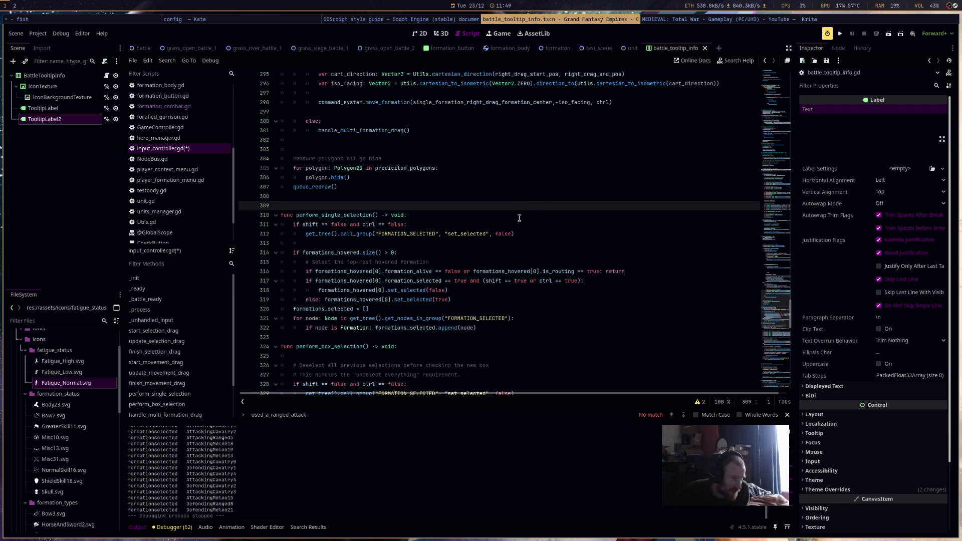
left_click(501, 244)
scroll(505, 245, "up", 4)
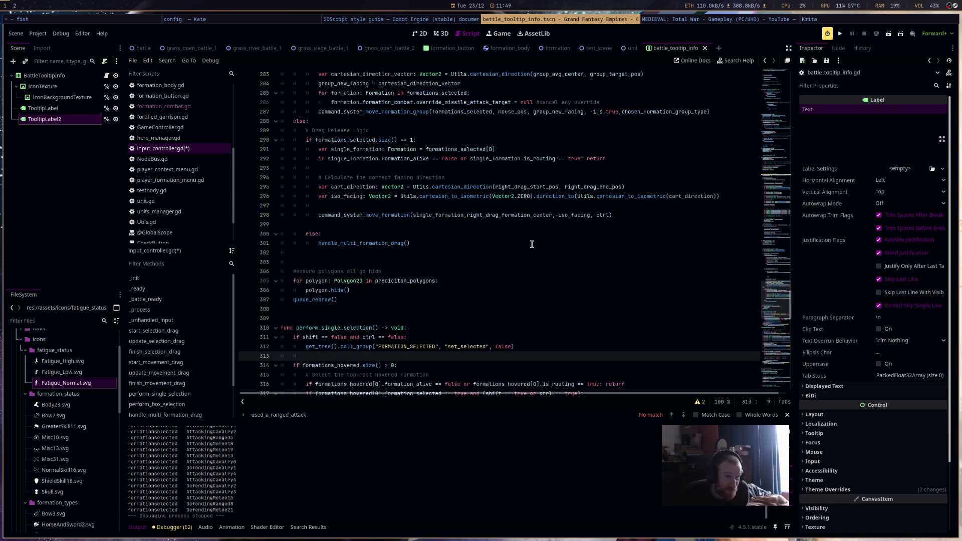
scroll(596, 278, "down", 3)
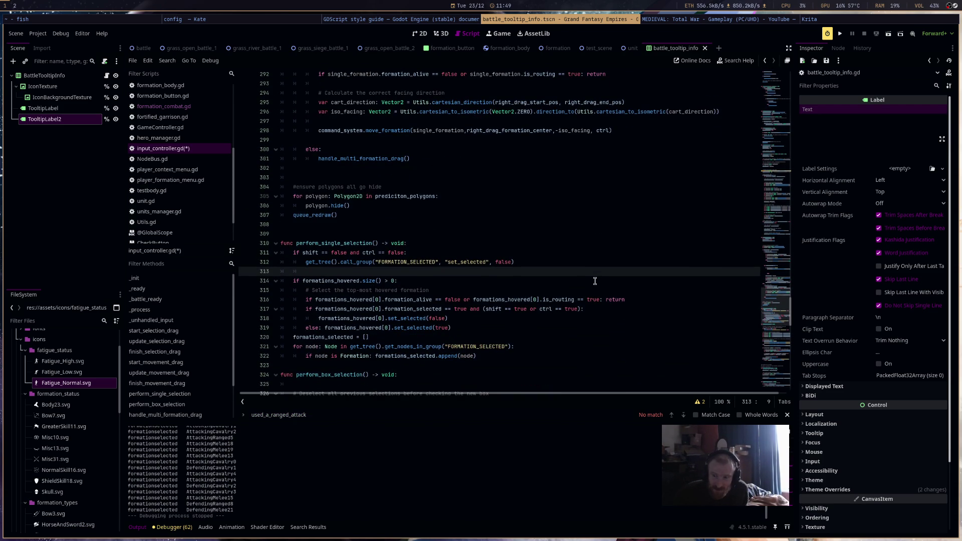
scroll(595, 282, "up", 4)
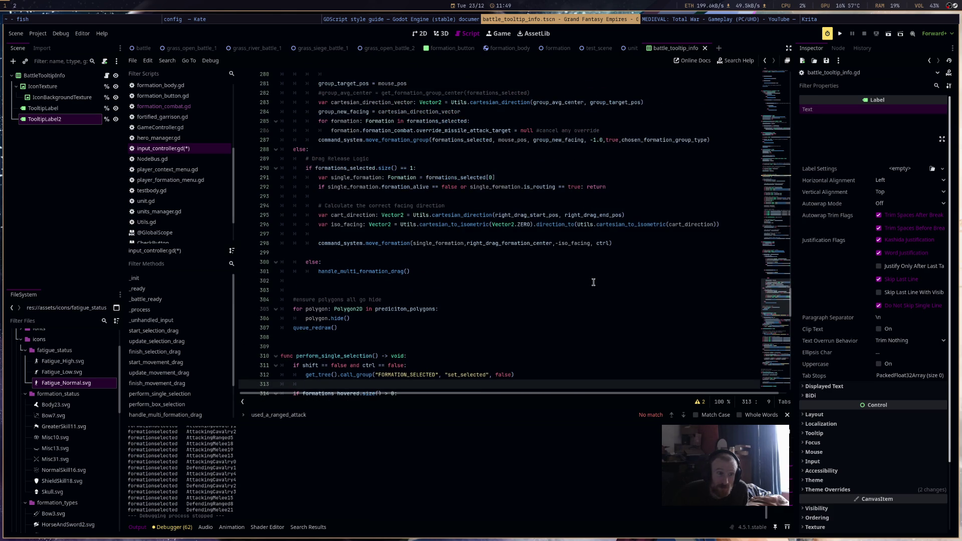
scroll(593, 282, "up", 2)
scroll(593, 282, "up", 2)
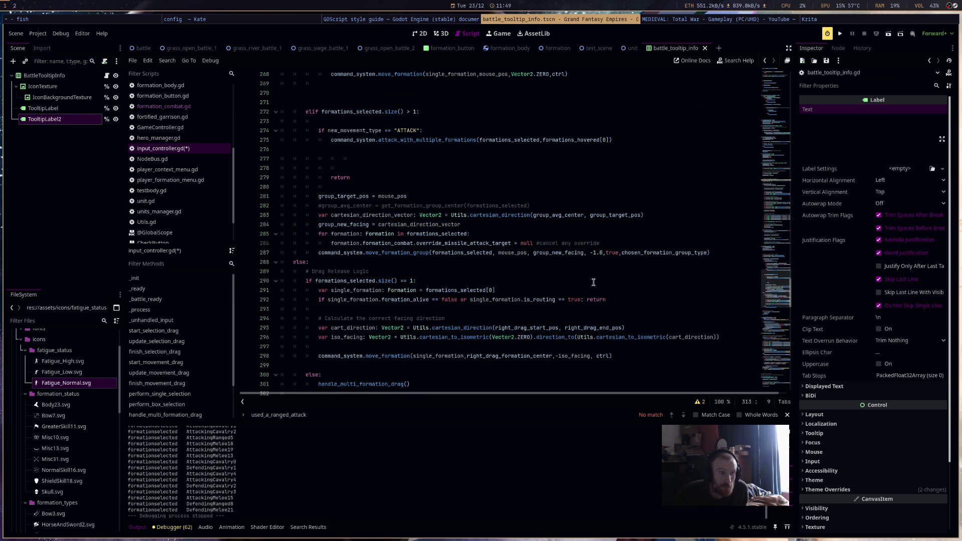
scroll(594, 282, "down", 11)
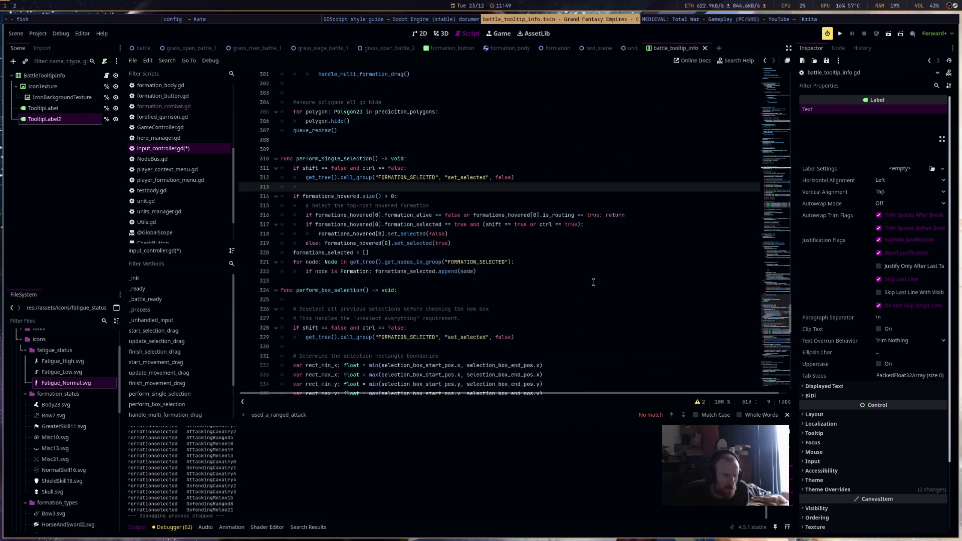
scroll(593, 282, "down", 7)
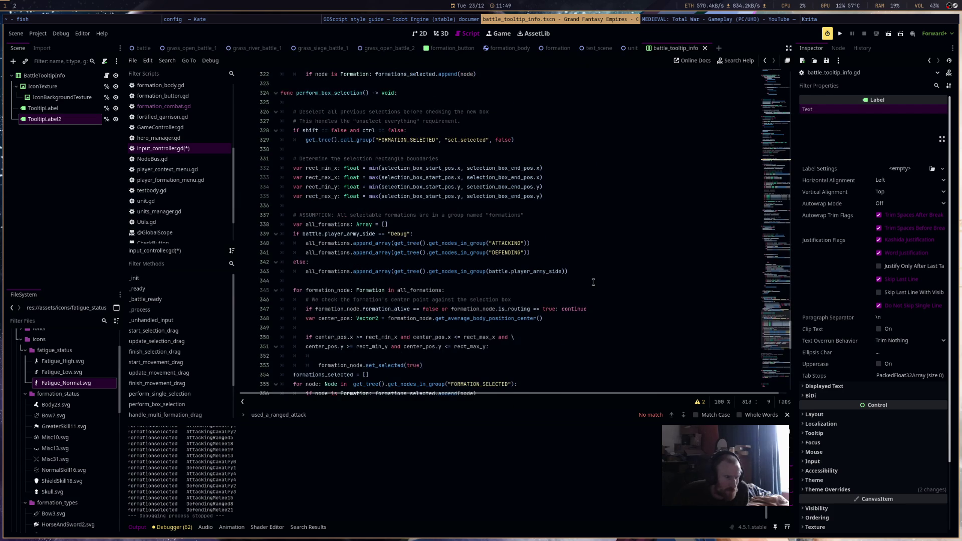
double_click(398, 234)
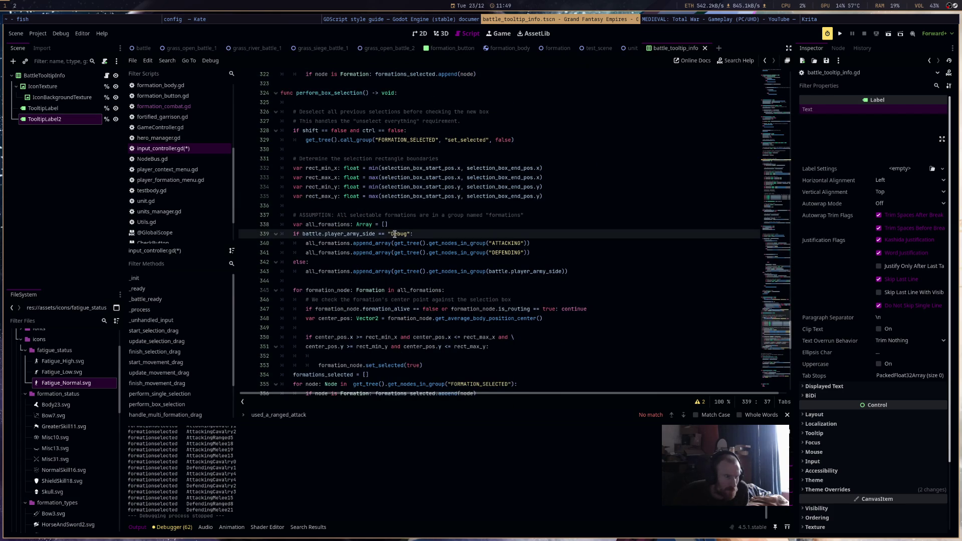
type("DEBUG")
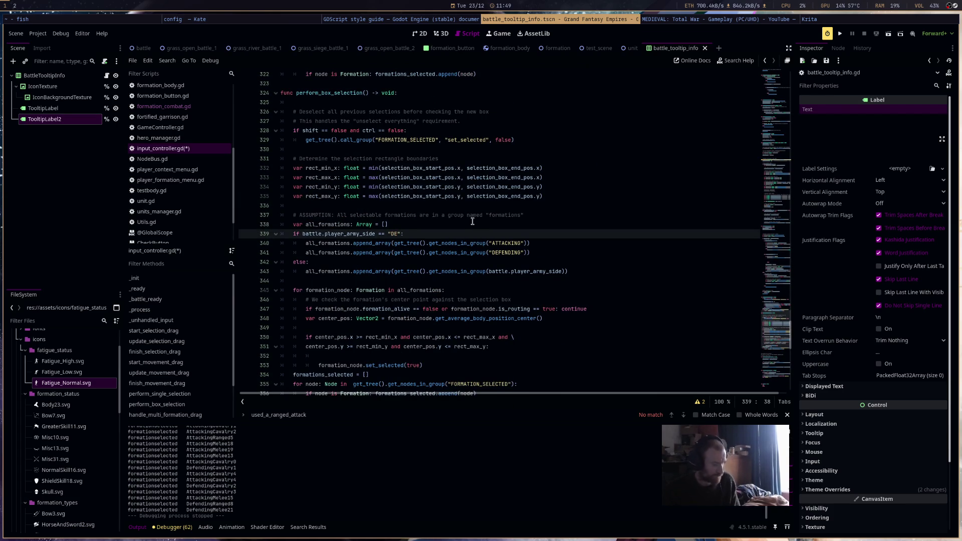
Save input_controller.gd and run the project.
key("ctrl+s")
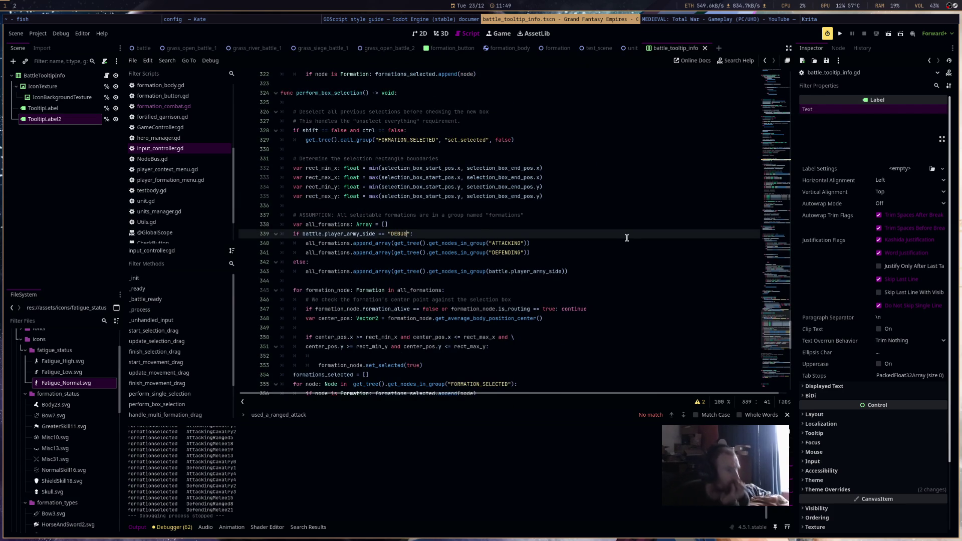
scroll(576, 226, "up", 6)
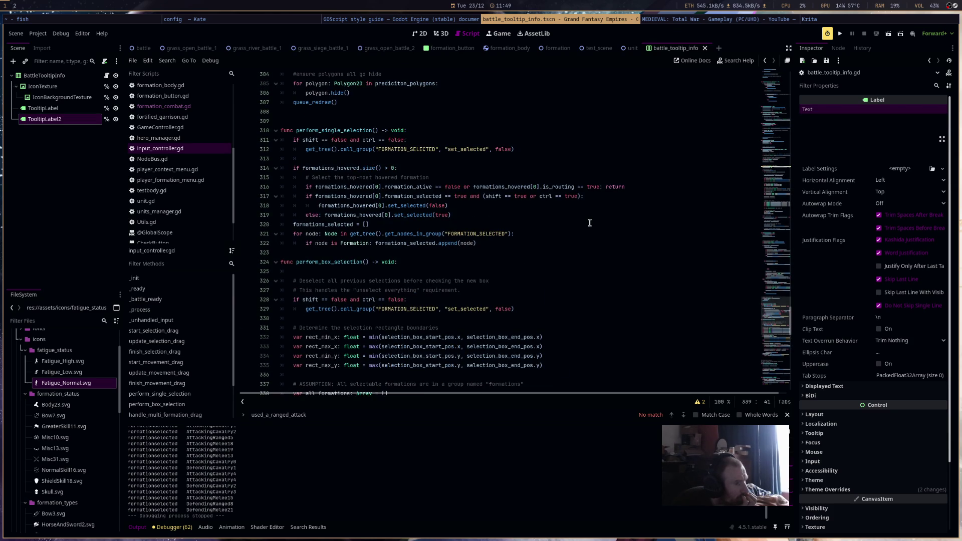
left_click(840, 33)
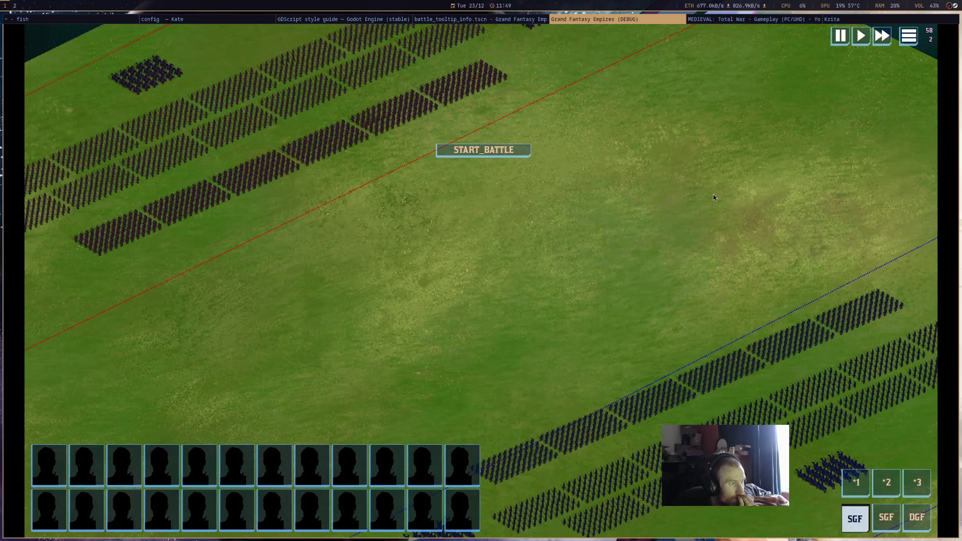
Select two TEMP_RANGED formations in the running game, then stop the debug run with F8.
left_click(646, 393)
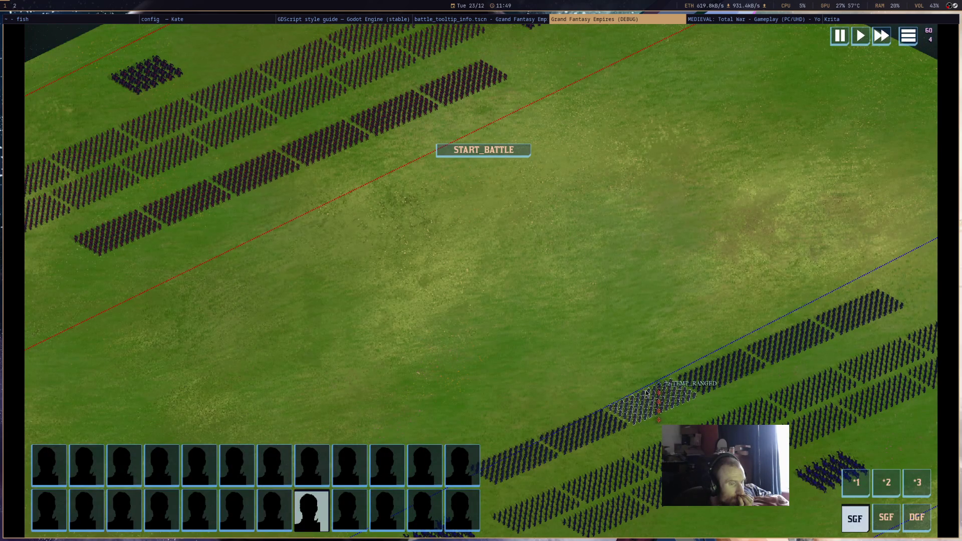
left_click(735, 369, "shift")
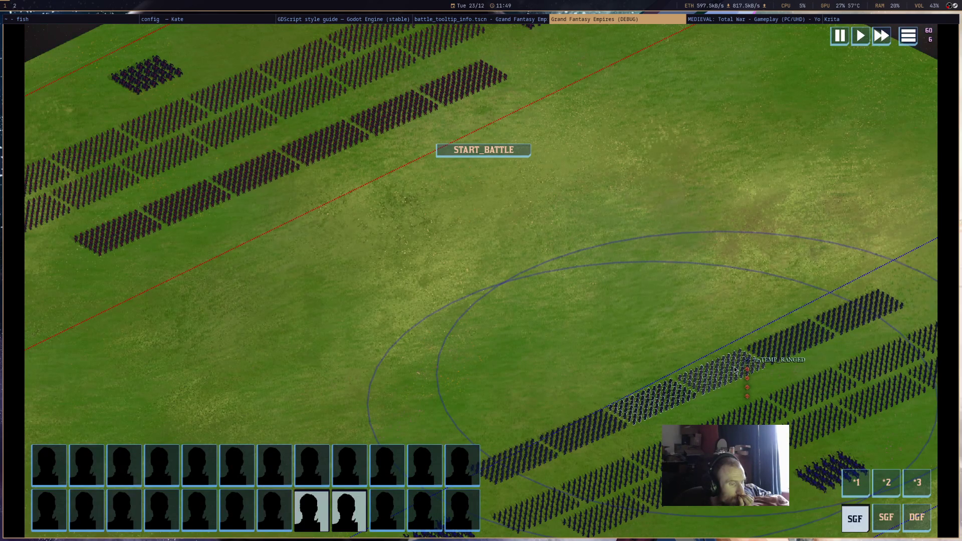
key("F8")
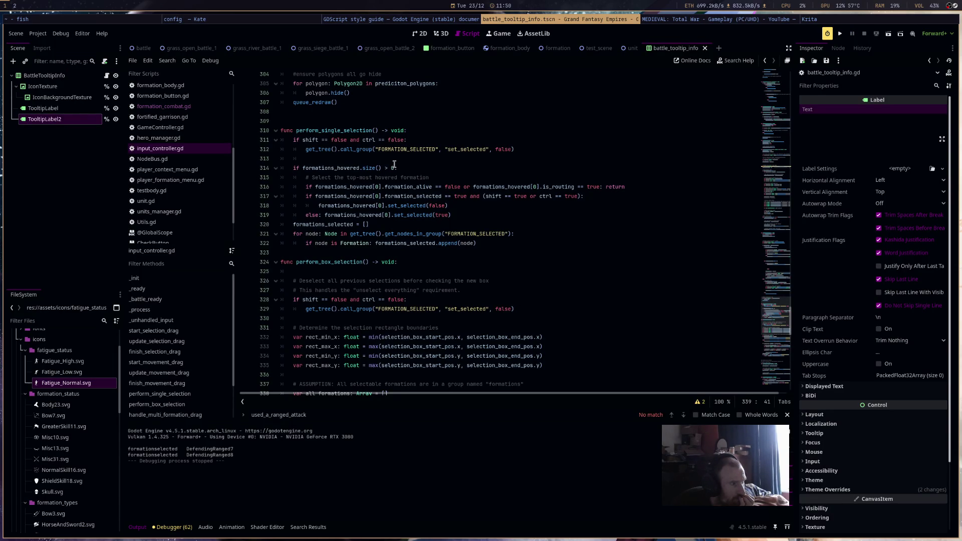
Add print("signle unclick") on line 313 under the deselect call, then run the project.
scroll(422, 273, "up", 13)
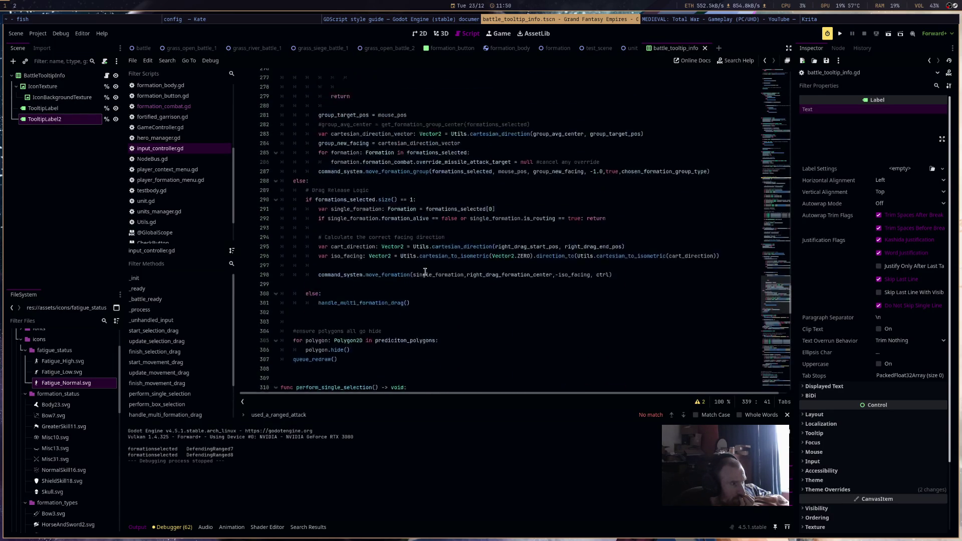
scroll(422, 273, "up", 20)
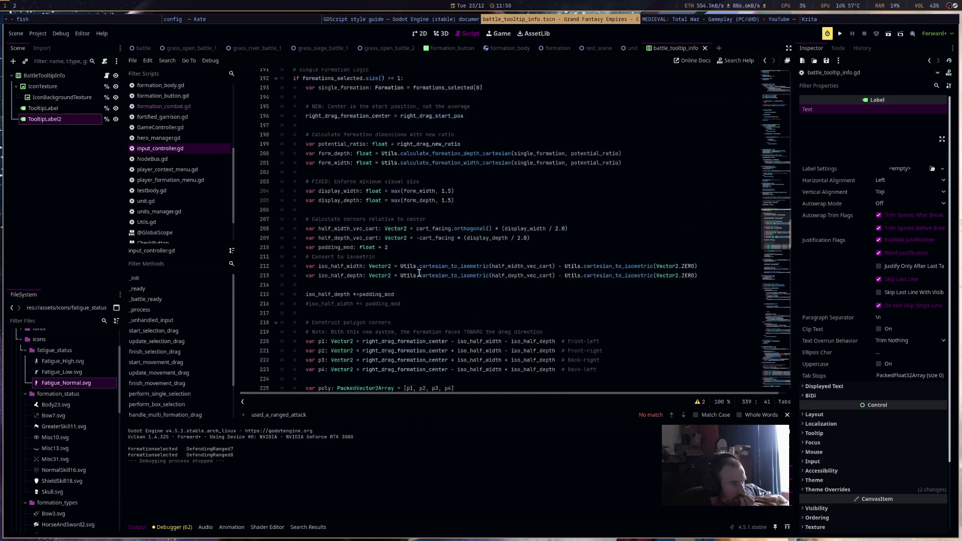
scroll(420, 273, "up", 16)
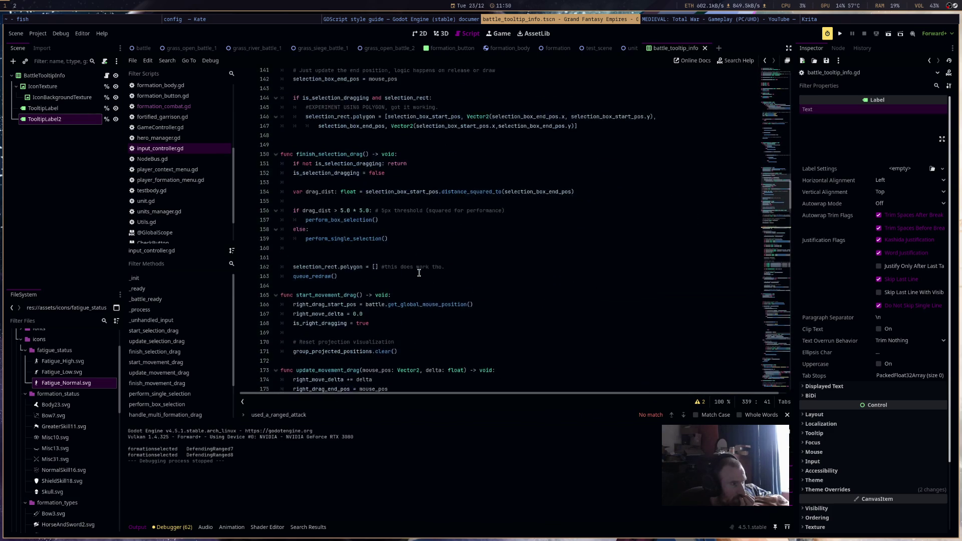
scroll(420, 273, "up", 18)
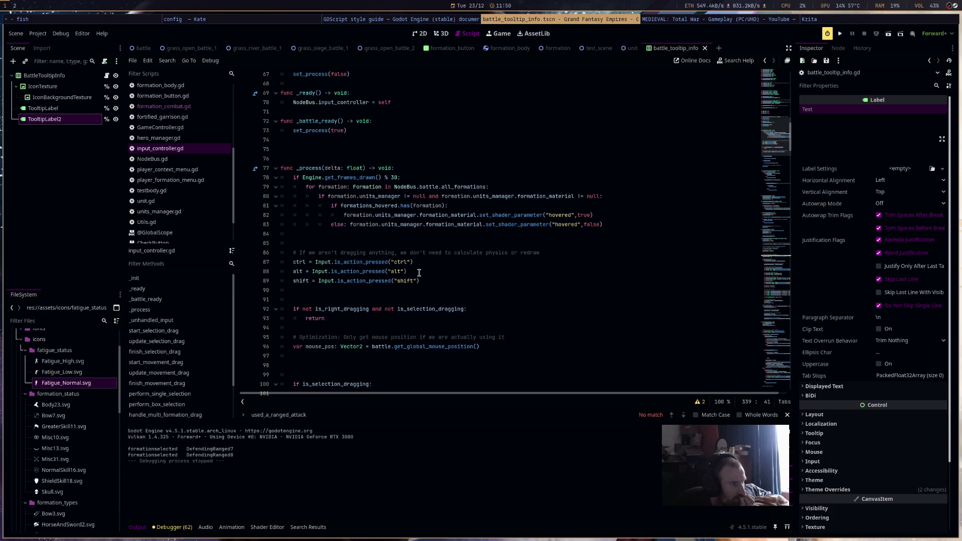
scroll(419, 272, "down", 20)
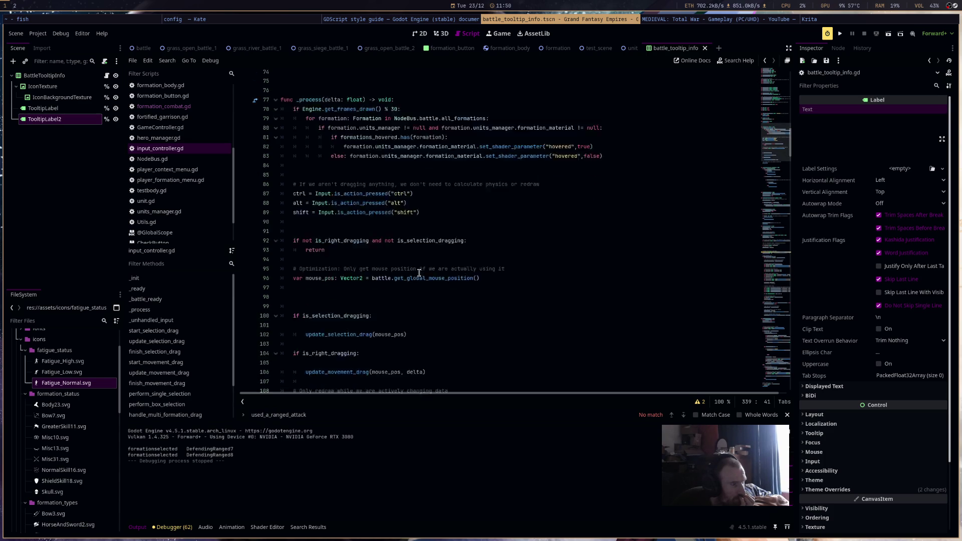
scroll(419, 272, "down", 20)
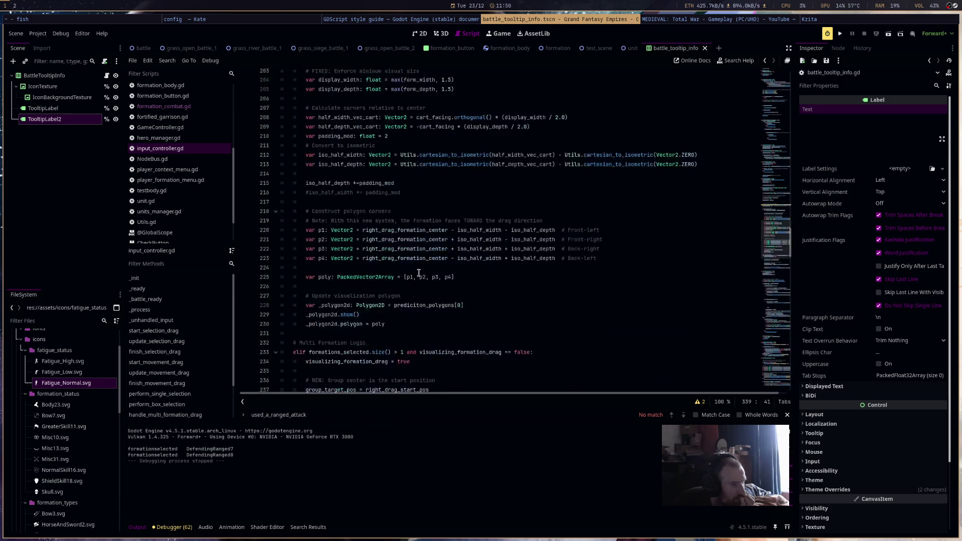
scroll(418, 273, "down", 13)
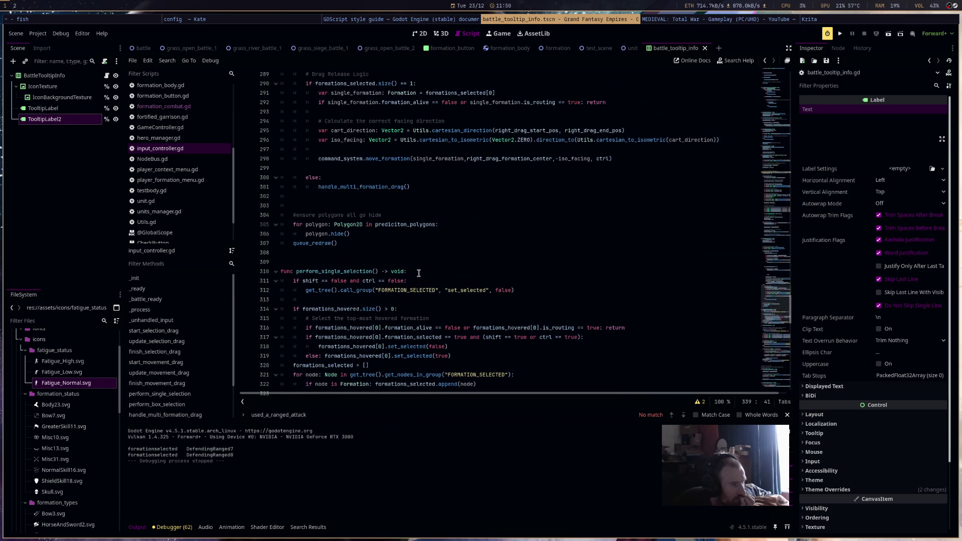
left_click(411, 299)
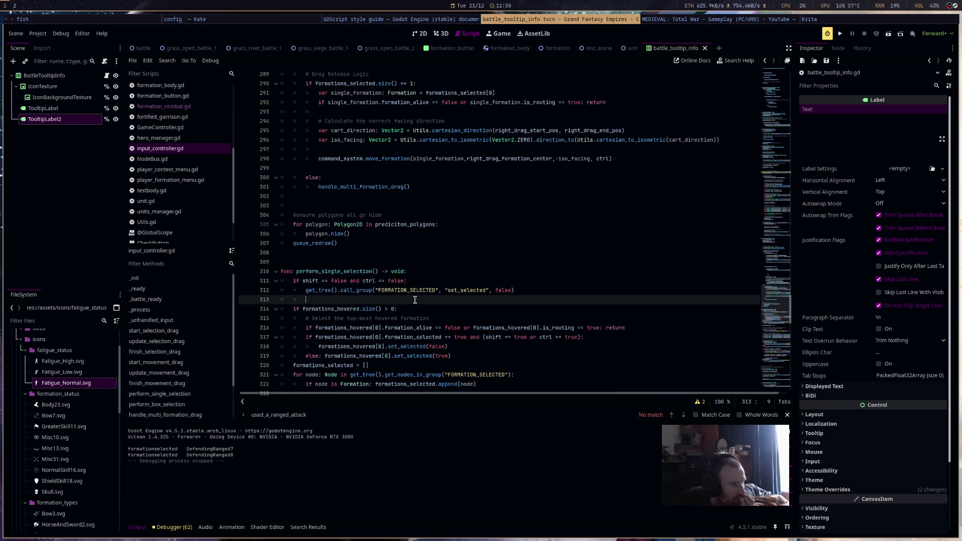
type("print(\"")
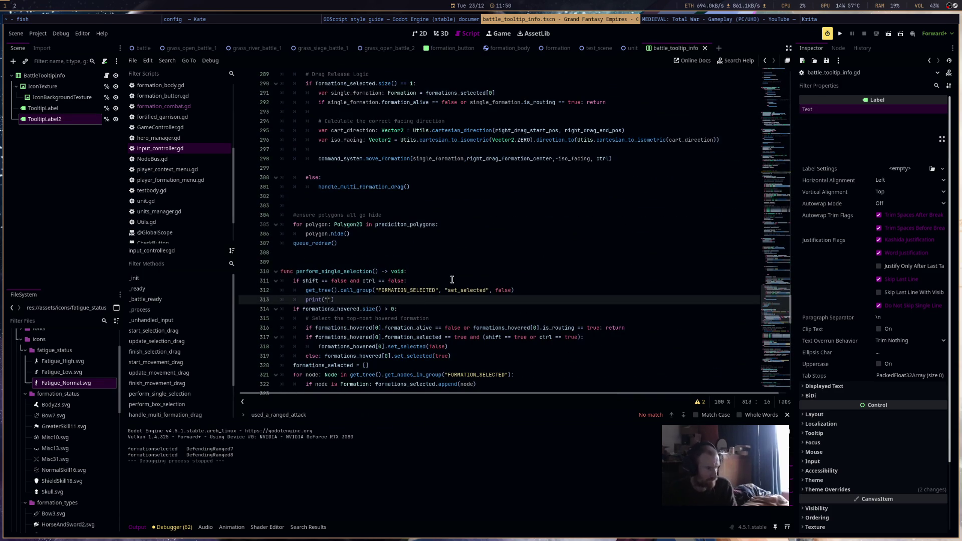
type("signle un")
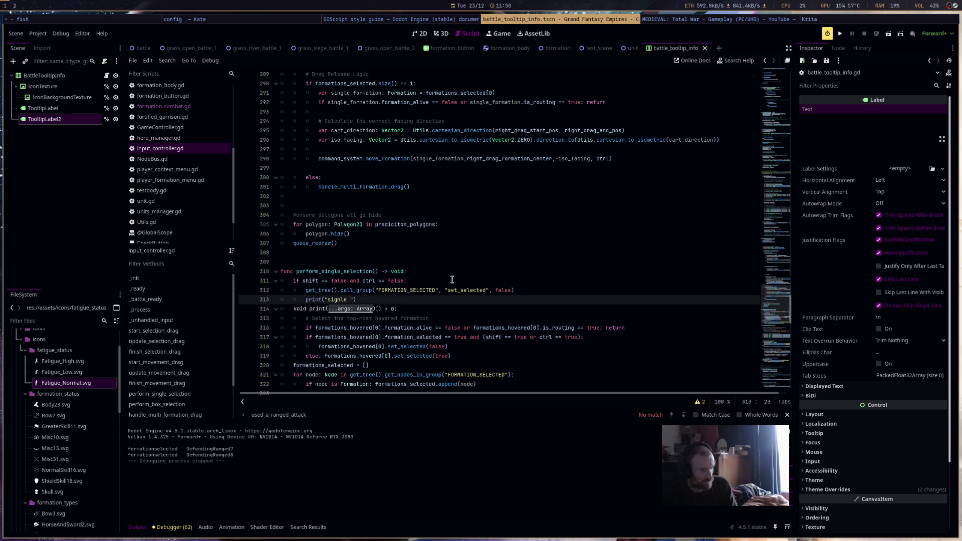
type("click")
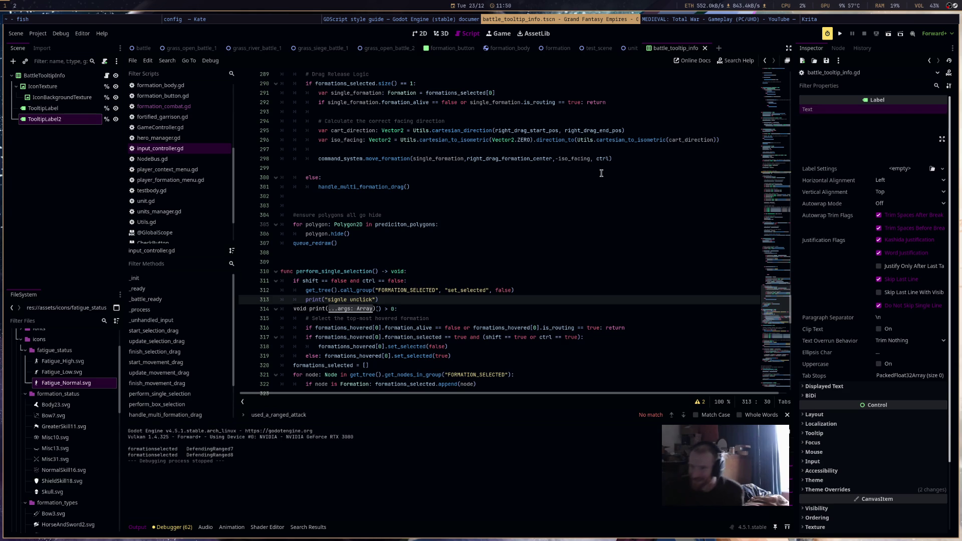
left_click(840, 37)
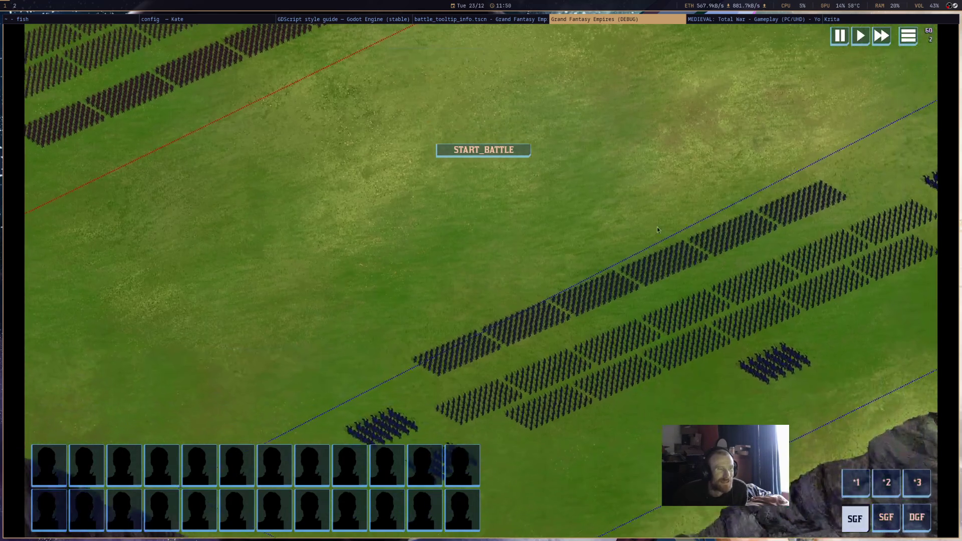
Click in the game, then stop the run so the output shows the "single unclick" messages.
left_click(504, 20)
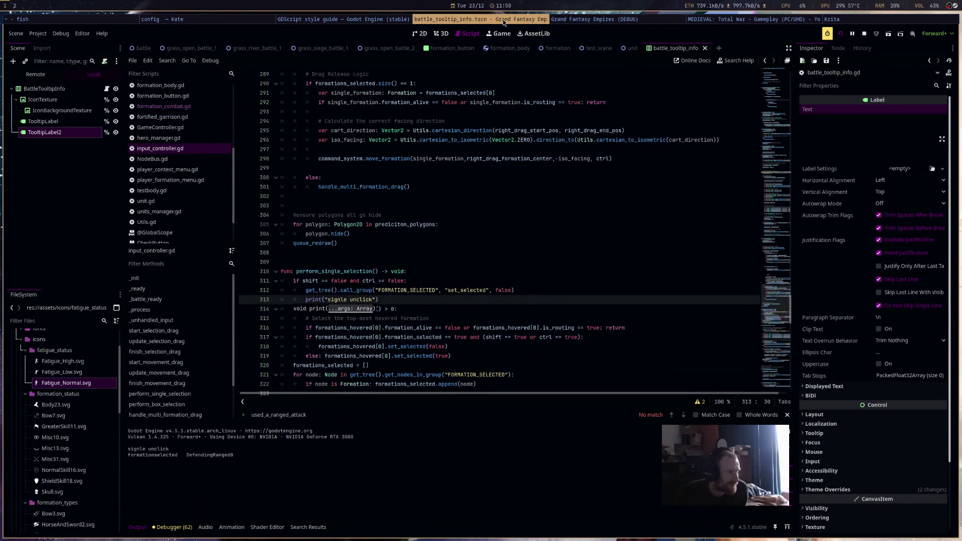
left_click(577, 20)
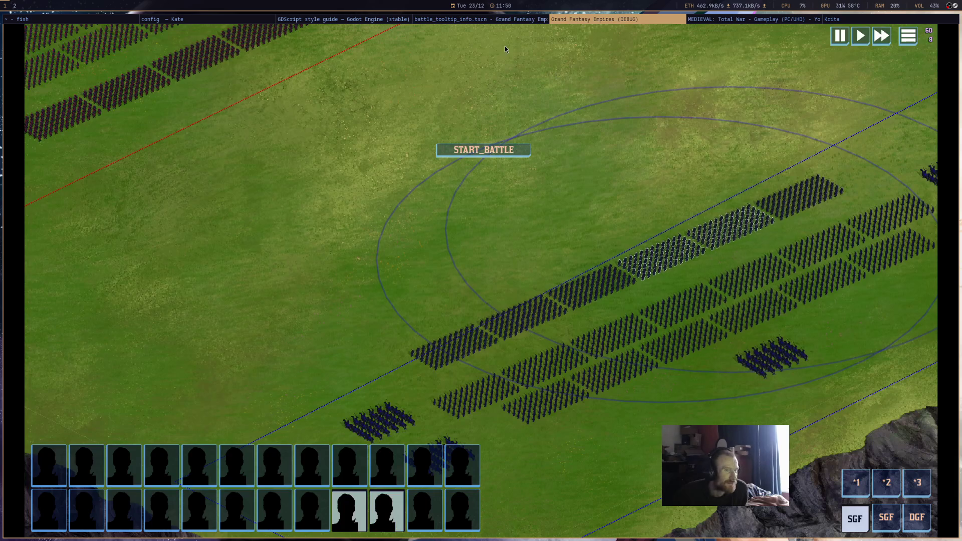
left_click(514, 20)
left_click(865, 33)
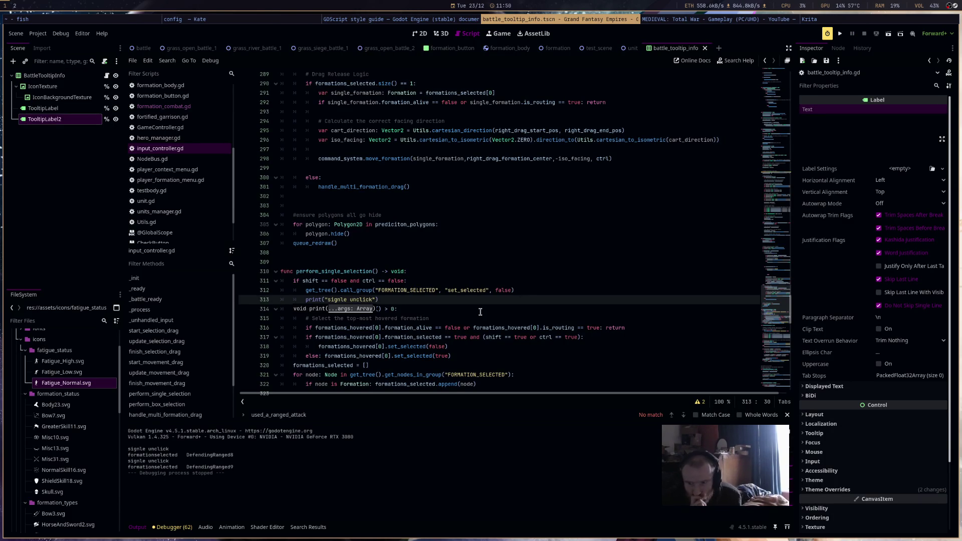
scroll(599, 247, "down", 3)
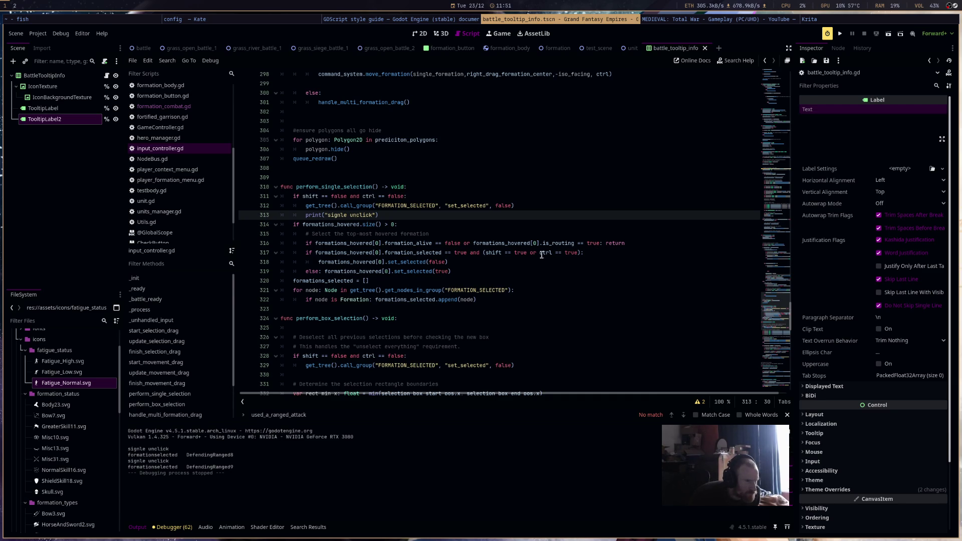
Jump to set_selected in formation.gd and change FORMATIONS_SELECTED to FORMATION_SELECTED on lines 1076 and 1081.
left_click(366, 281)
left_click(386, 262, "ctrl")
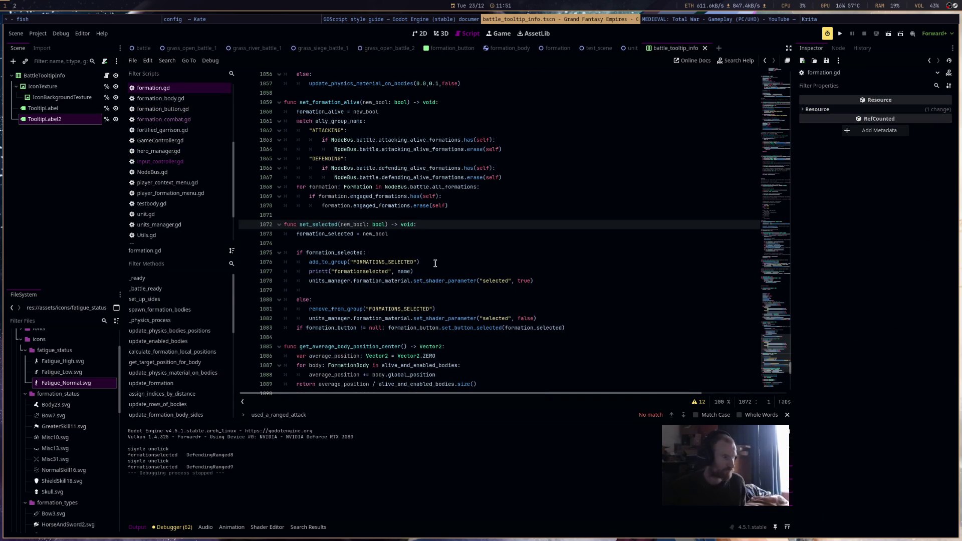
left_click(386, 262)
key("BackSpace")
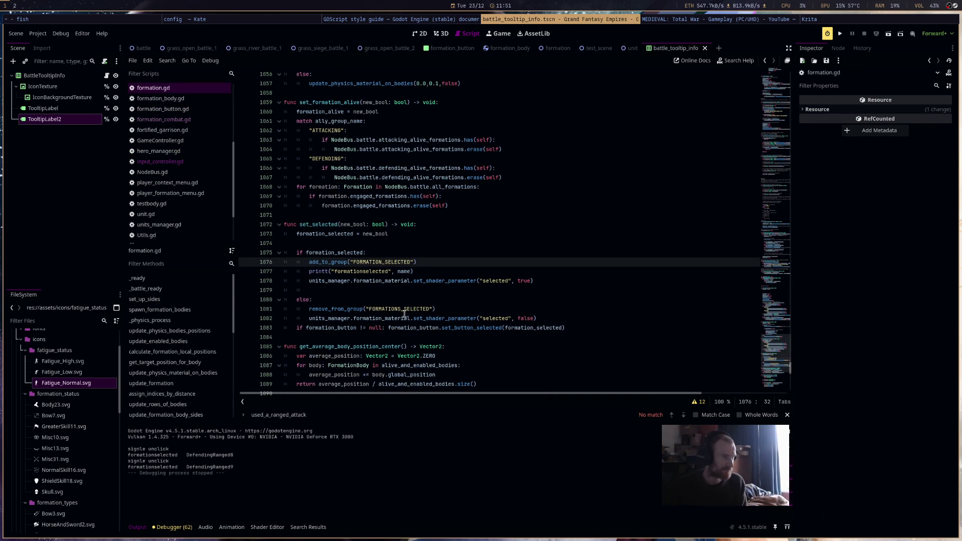
left_click(401, 311)
key("BackSpace")
Fix the print text to read "formation selected" with a space.
left_click(504, 301)
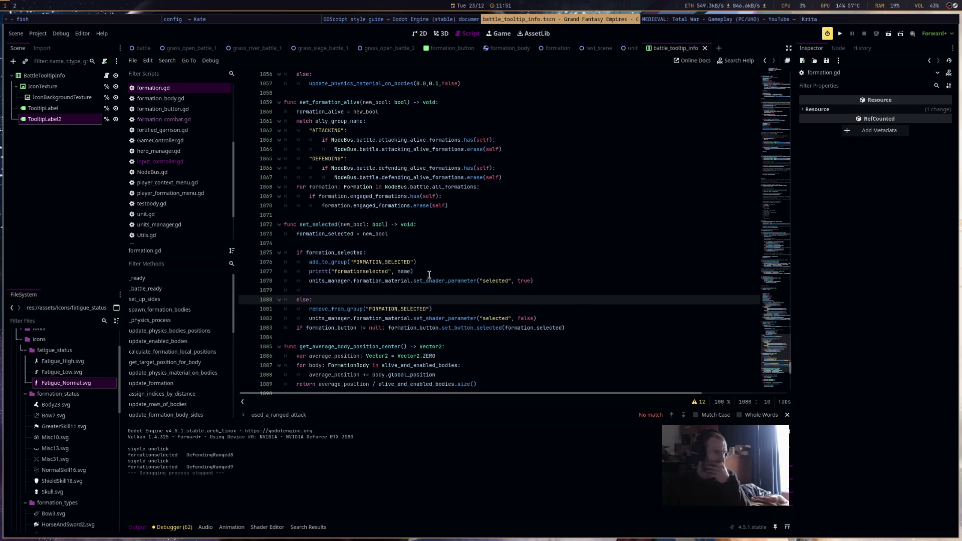
left_click(363, 272)
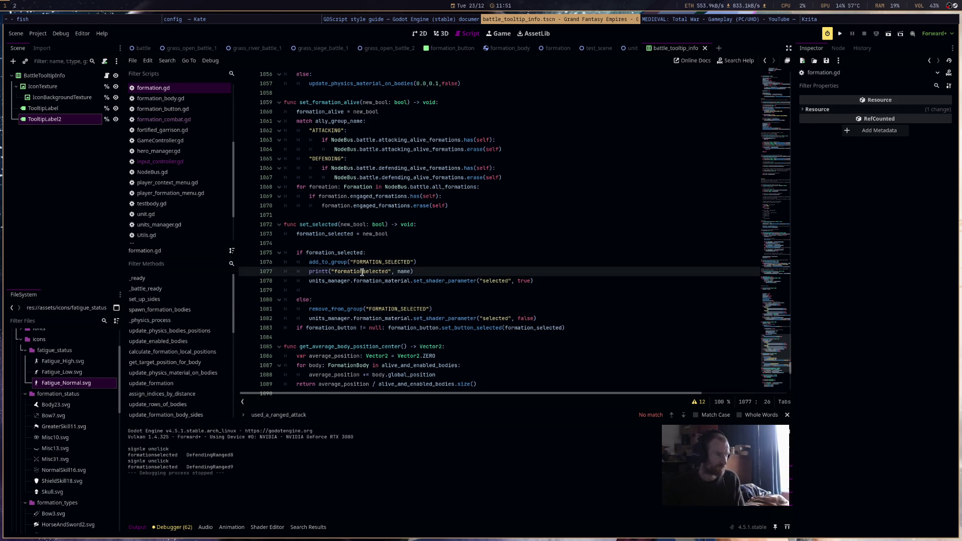
left_click(532, 249)
scroll(531, 249, "down", 5)
scroll(531, 249, "down", 13)
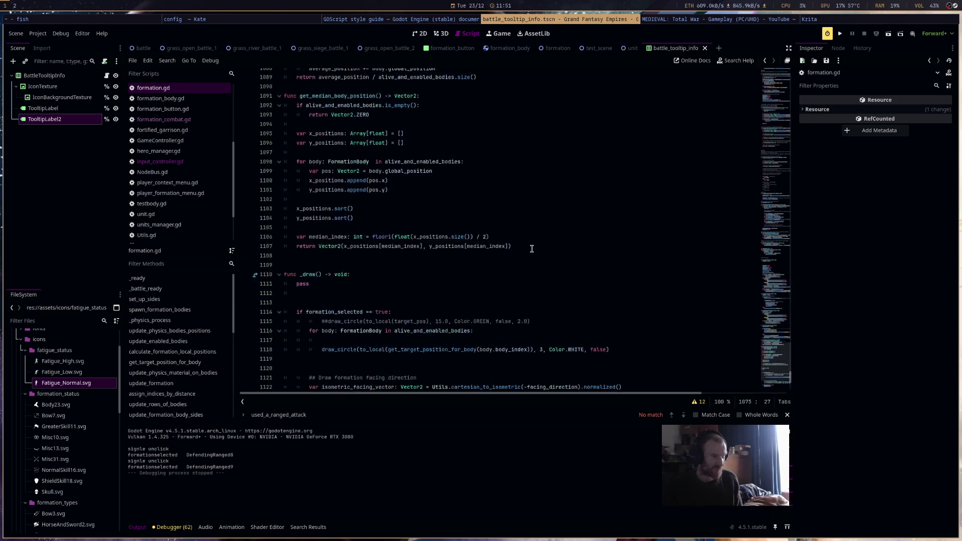
Launch the game and select formations by clicking several and box-selecting a group.
left_click(841, 34)
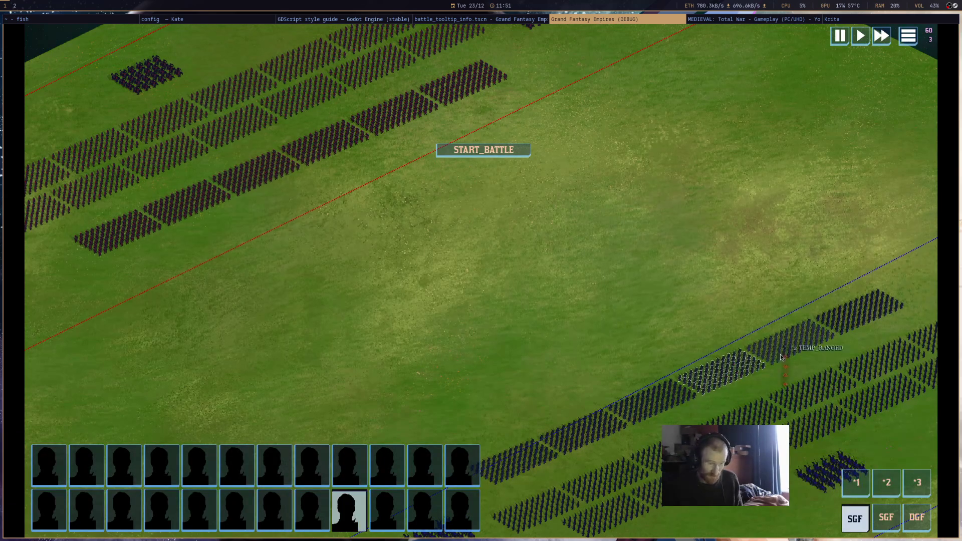
left_click(792, 343)
left_click(811, 405)
left_click_drag(810, 405, 633, 257)
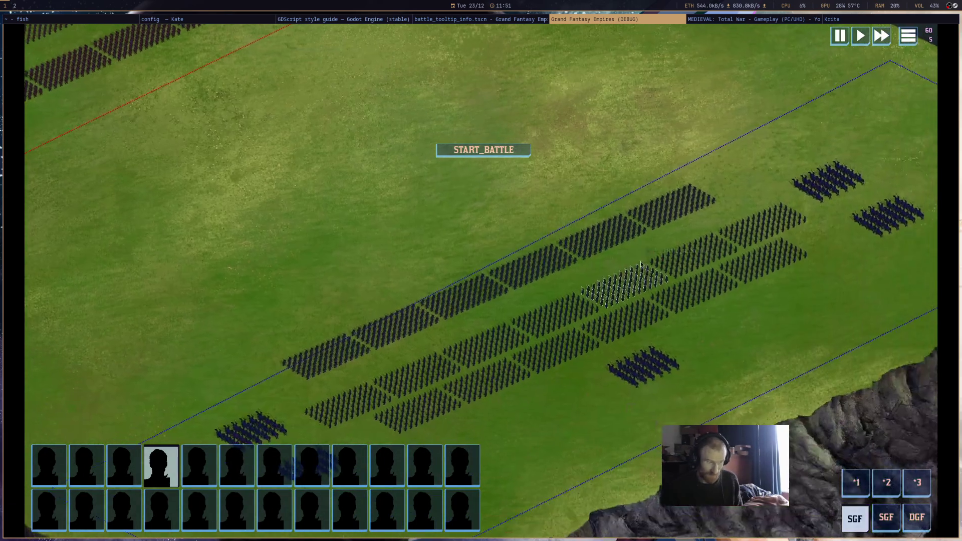
left_click(715, 254, "shift")
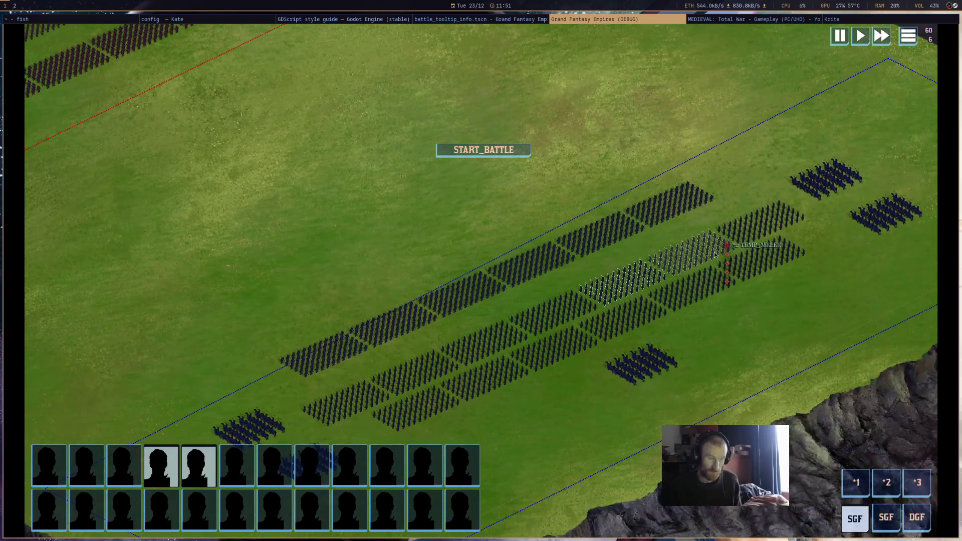
left_click(705, 288, "shift")
left_click(784, 216, "shift")
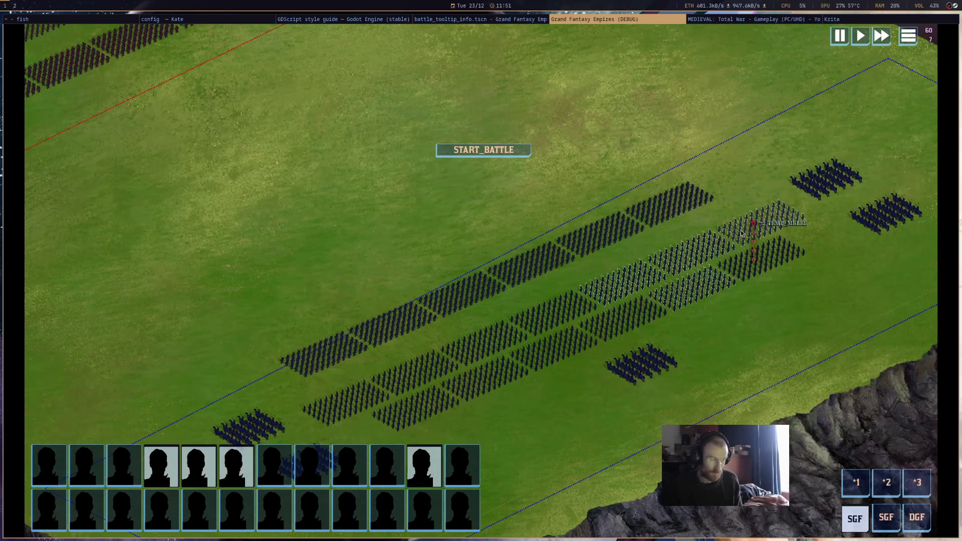
left_click_drag(916, 83, 529, 321)
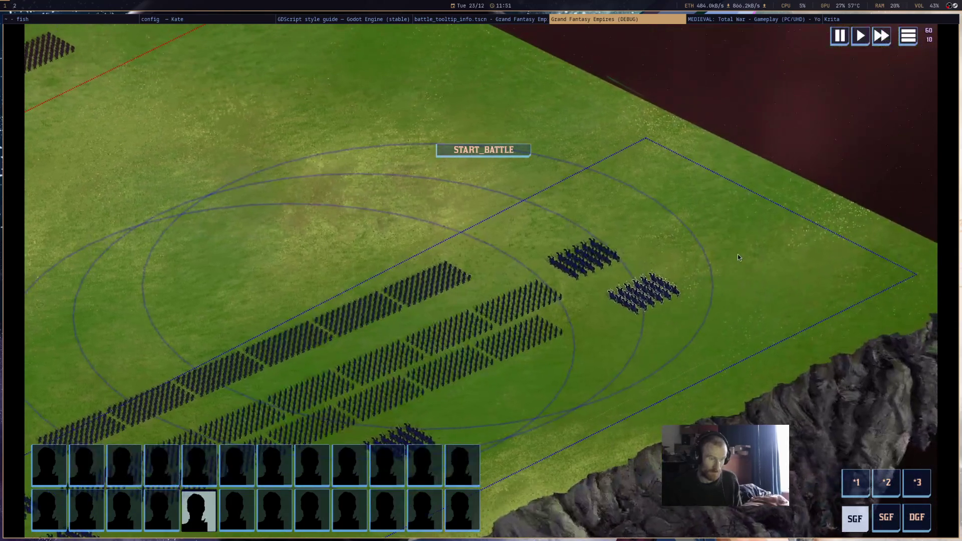
Drag the cavalry left, start the battle, order a move, pan the camera, then stop the game.
mouse_move(644, 293)
left_mouse_down()
mouse_move(683, 247)
mouse_move(726, 290)
mouse_move(641, 235)
left_mouse_up()
key("Return")
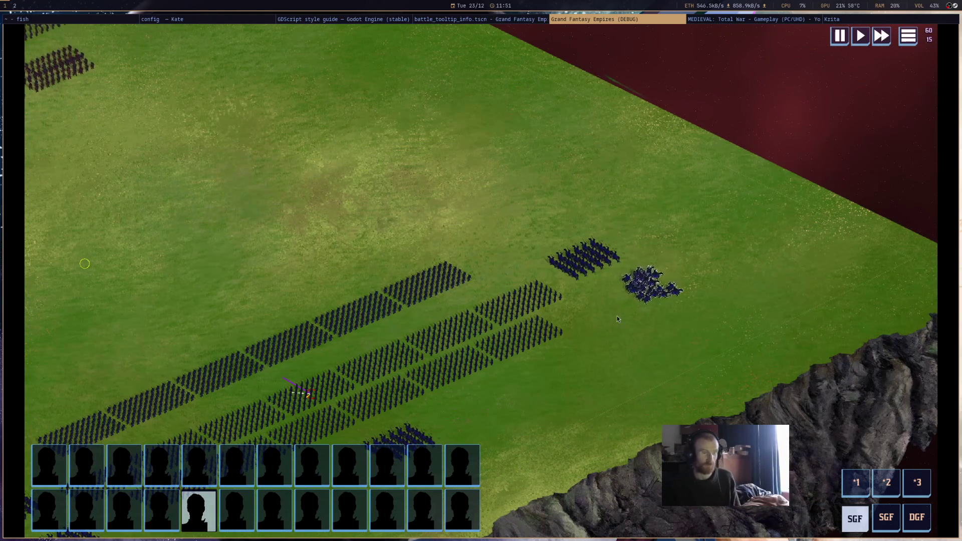
right_click(617, 301)
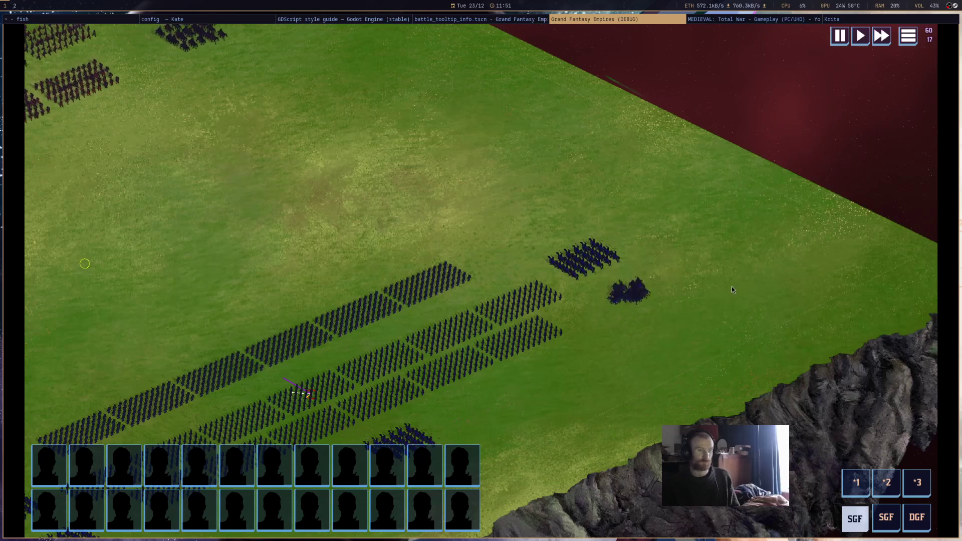
key("a")
key("s")
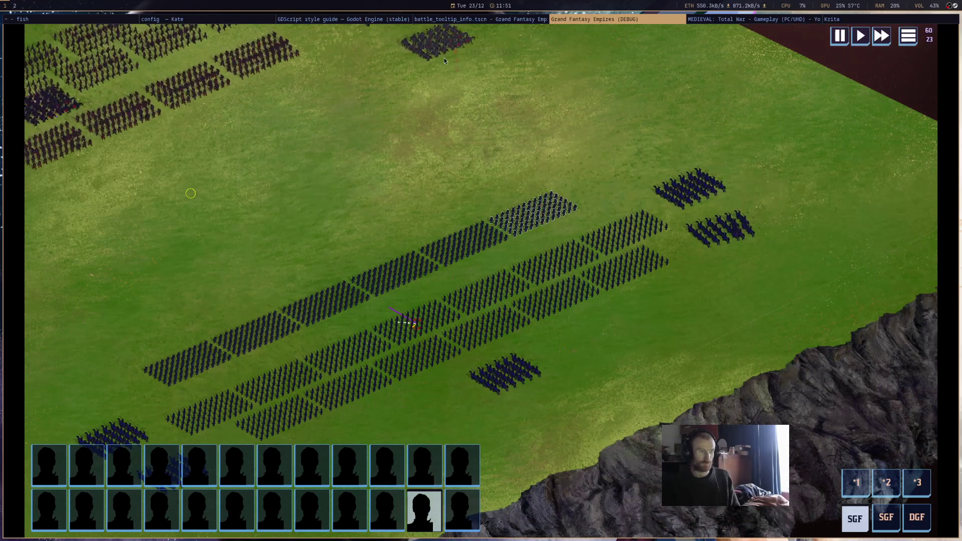
key("w")
key("a")
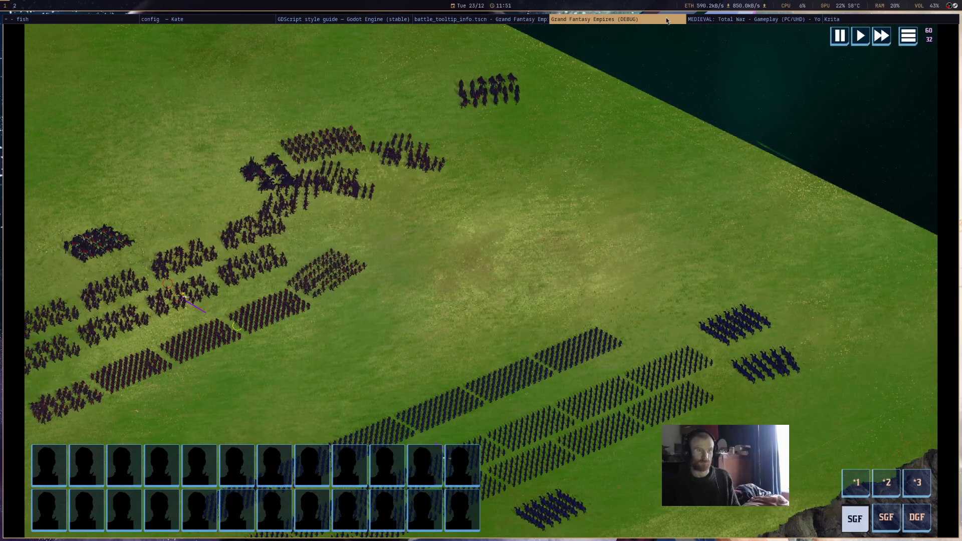
key("F8")
Delete the "signle unclick" print on line 313 of input_controller.gd and save the script.
scroll(512, 275, "down", 1)
left_click(506, 290)
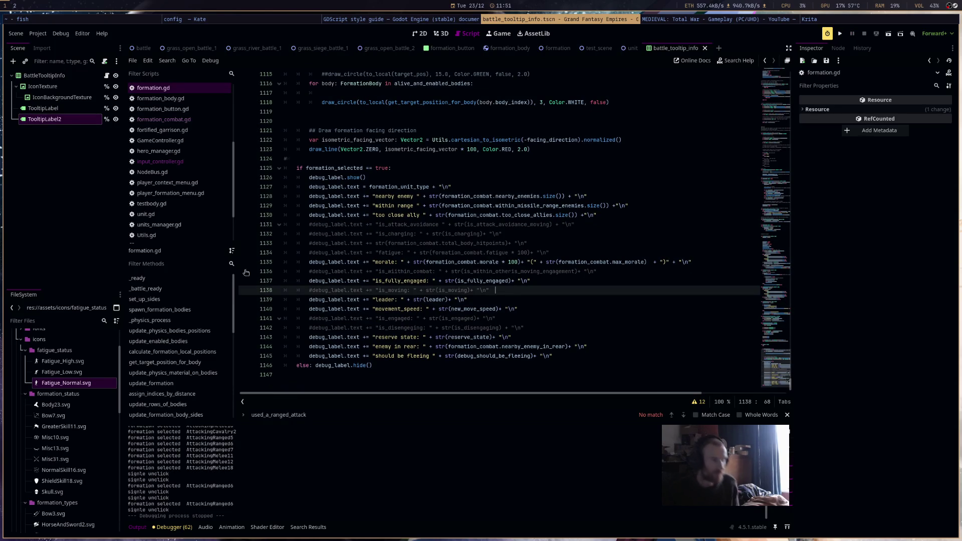
scroll(405, 175, "up", 8)
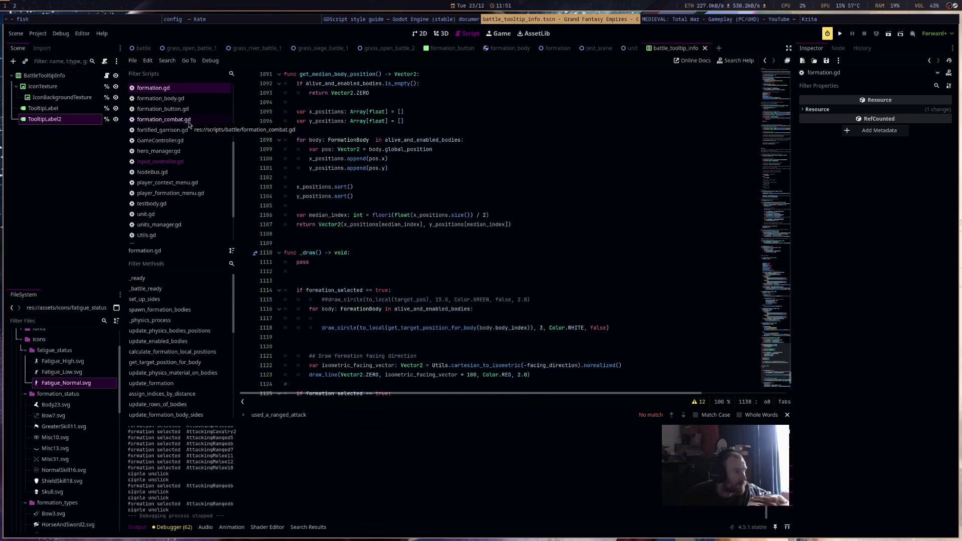
left_click(161, 161)
left_click_drag(384, 215, 306, 215)
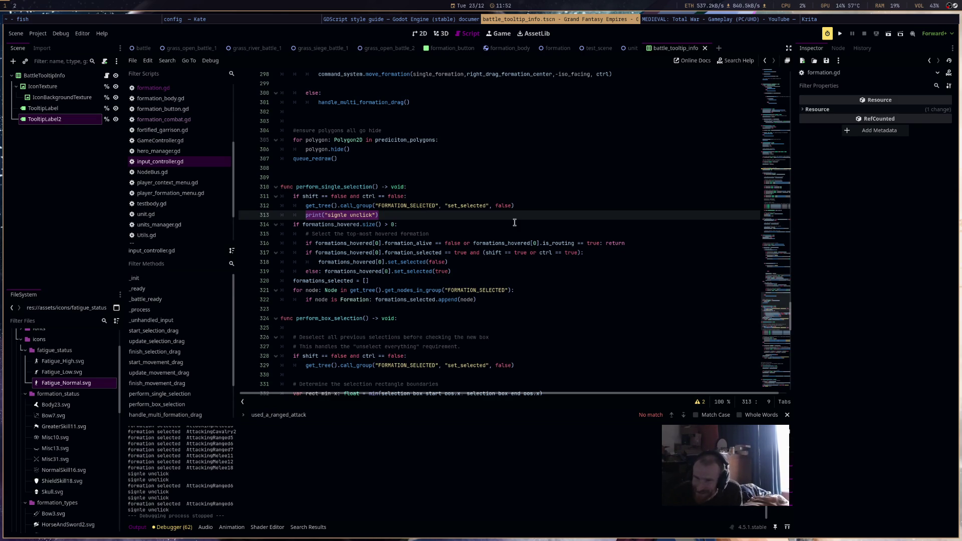
key("BackSpace")
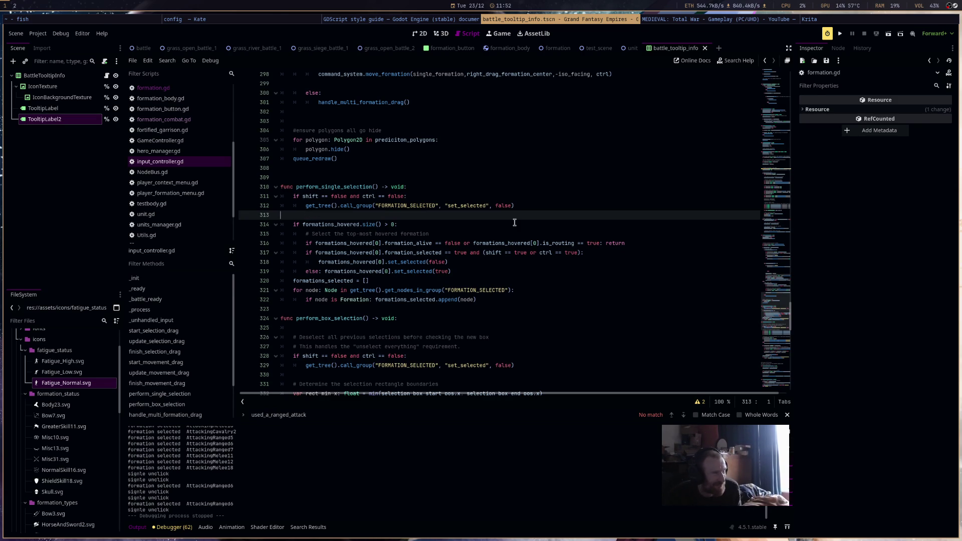
key("BackSpace")
key("ctrl+s")
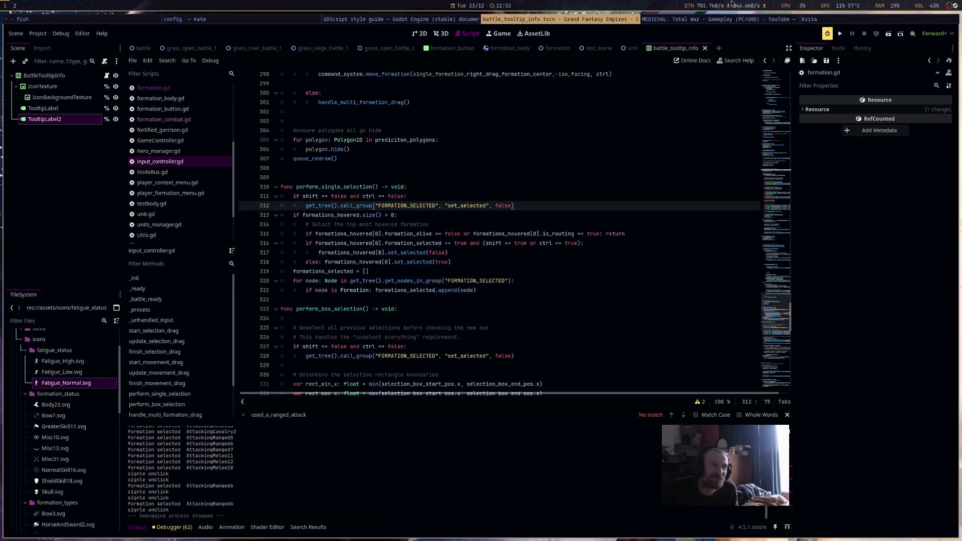
Check the gameplay video and GDScript style guide windows, then return to Godot.
left_click(740, 23)
left_click(740, 23)
left_click(380, 21)
left_click(528, 19)
Look over the grass_open_battle_2, battle and battle_tooltip_info scenes in 2D, then open battle_tooltip.gd.
left_click(386, 48)
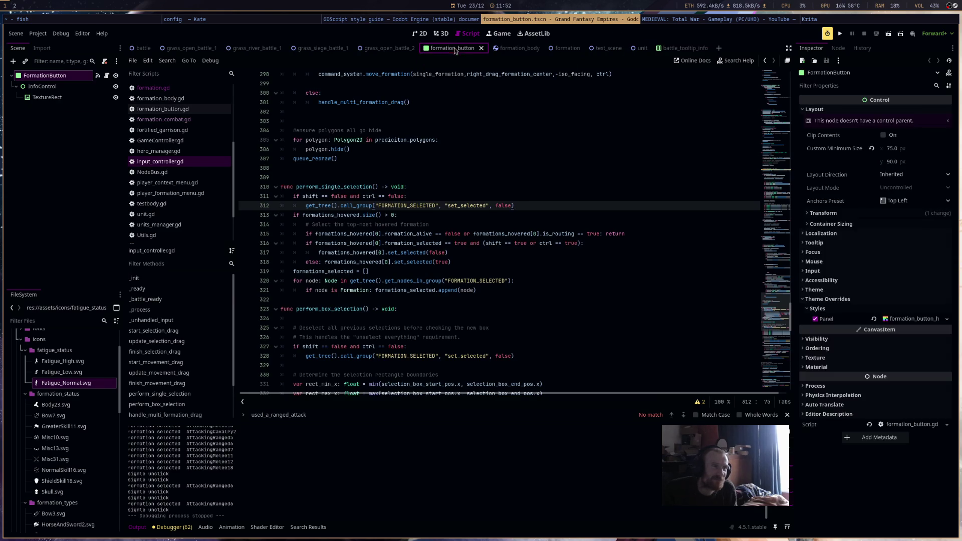
left_click(142, 48)
left_click(420, 33)
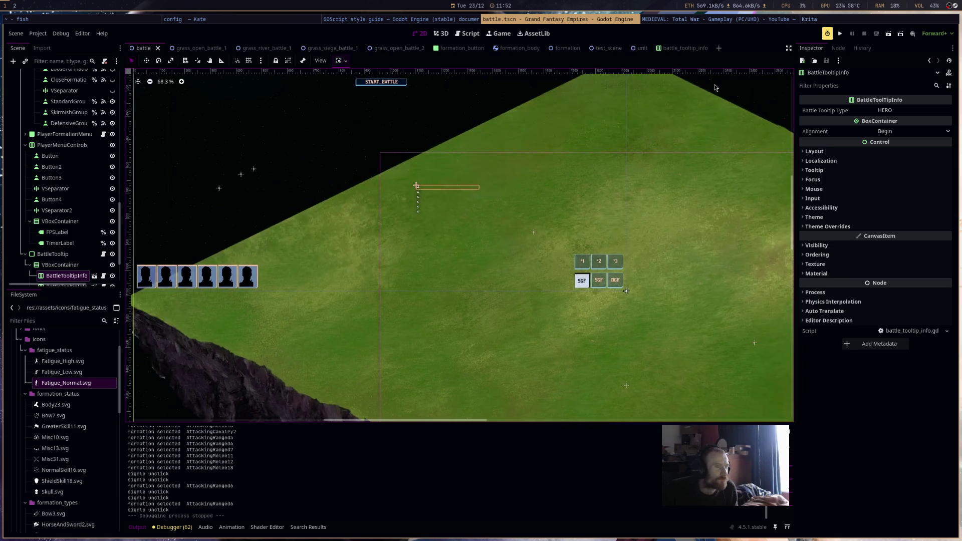
left_click(690, 48)
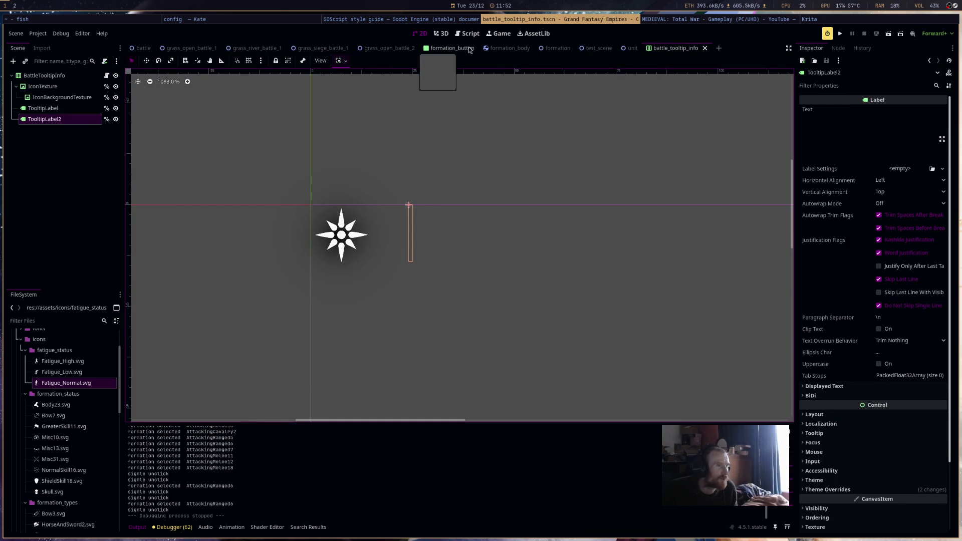
left_click(143, 48)
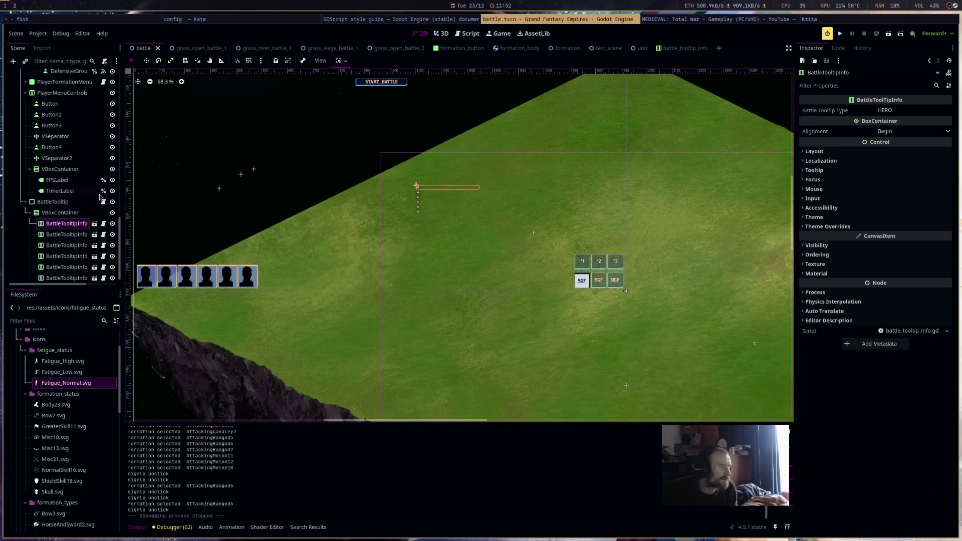
left_click(102, 201)
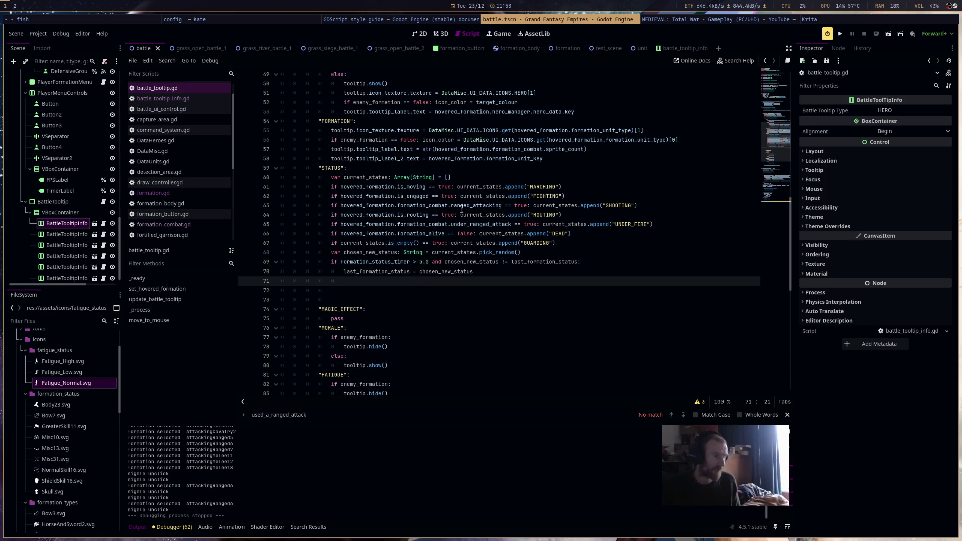
Add tooltip.tooltip_label.text = chosen_new_status on line 71 of the STATUS branch, then run the game.
mouse_move(330, 148)
left_mouse_down()
mouse_move(413, 148)
mouse_move(360, 149)
left_mouse_up()
left_click(413, 148)
key("ctrl+c")
left_click(379, 282)
key("ctrl+v")
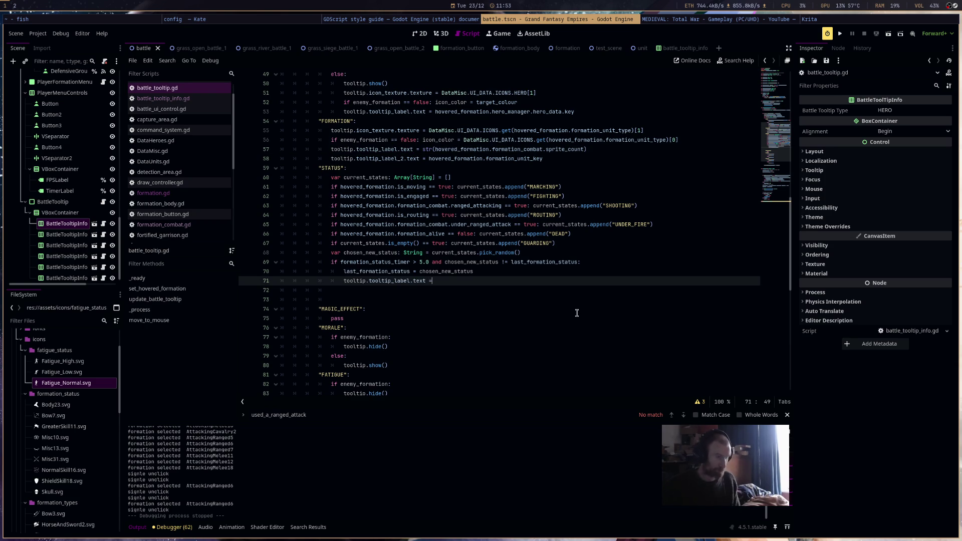
type("= ")
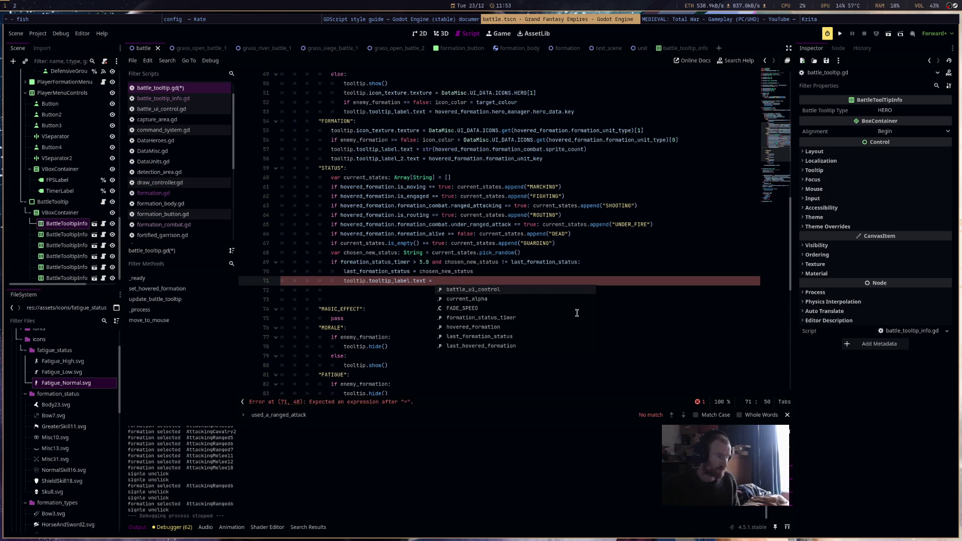
type("chosen_new_status")
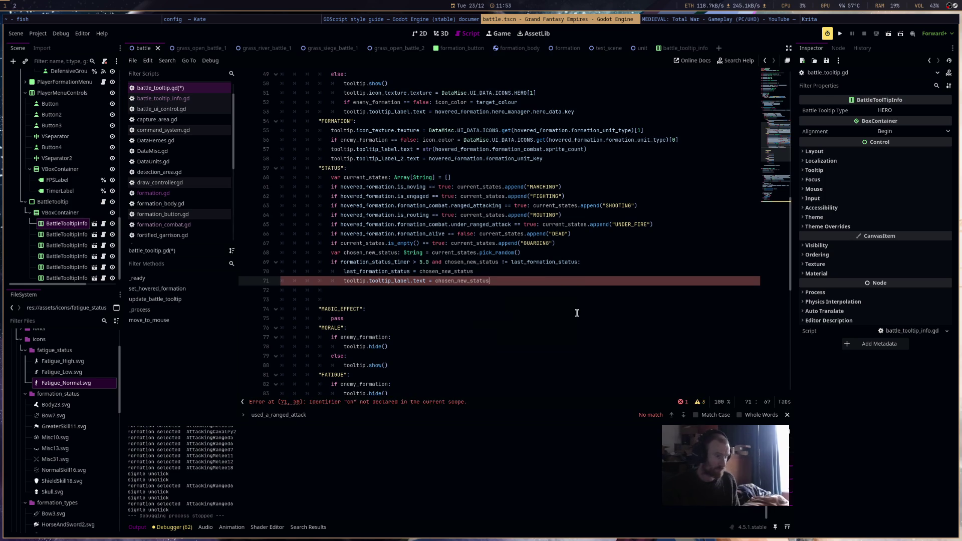
left_click(841, 35)
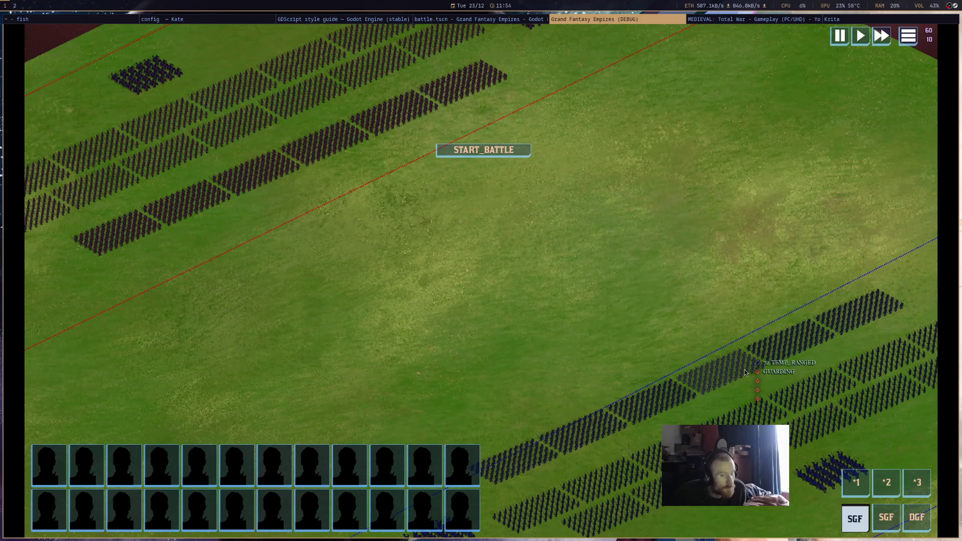
Pan across the battlefield to check the GUARDING tooltip line, then close the game.
key("s")
key("s")
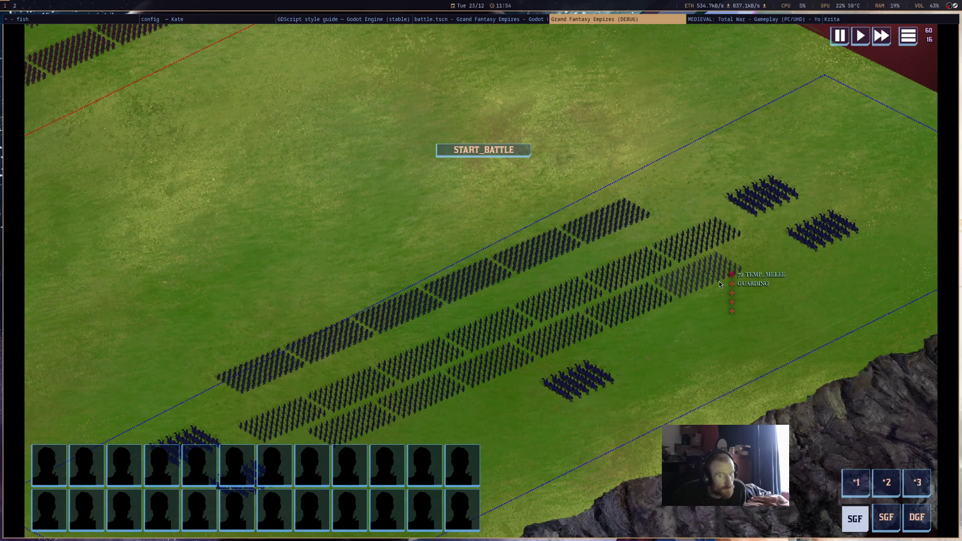
middle_click(663, 20)
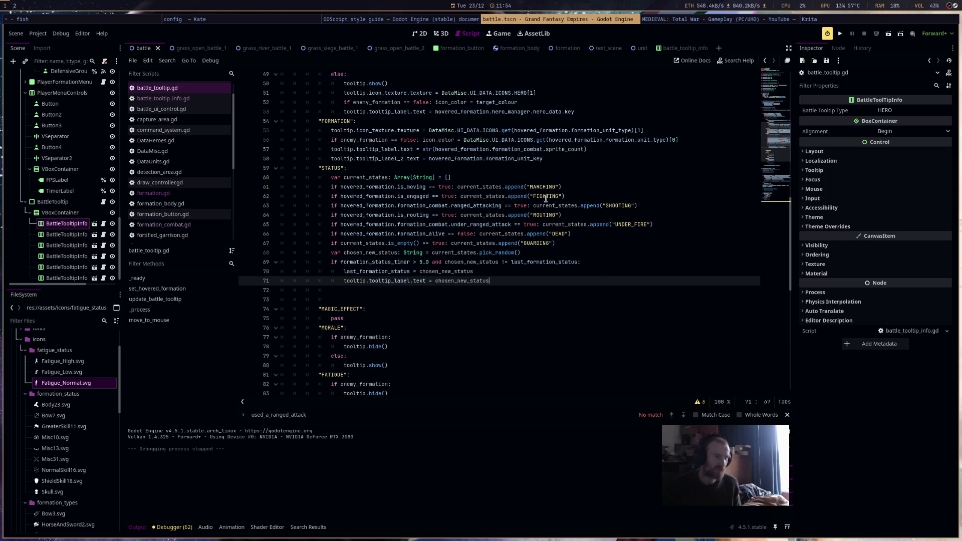
Change the status comparison on line 69 from != to ==.
left_click(503, 264)
key("BackSpace")
type("=")
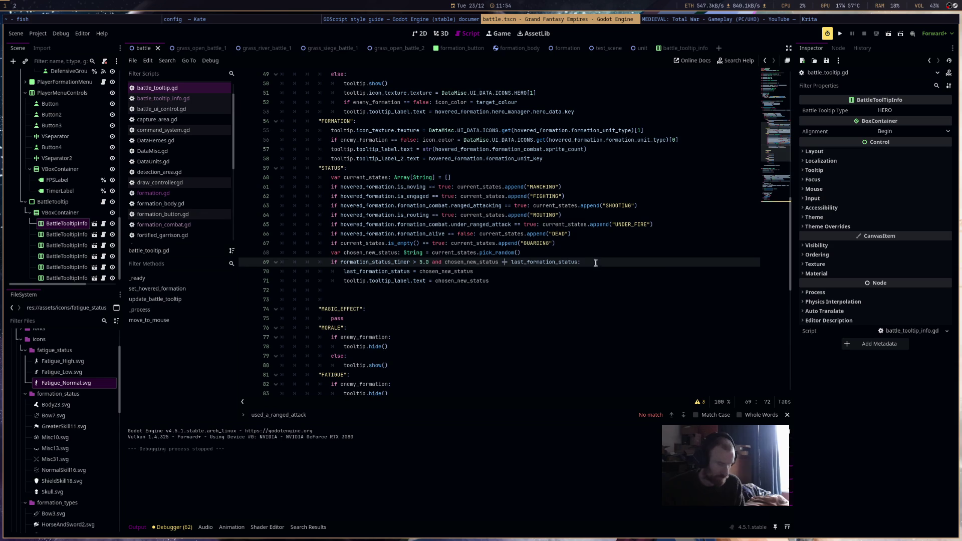
Add 'elif chosen_new_status != last_formation_status:' below line 71.
left_click(491, 284)
key("Return")
key("BackSpace")
type("elif")
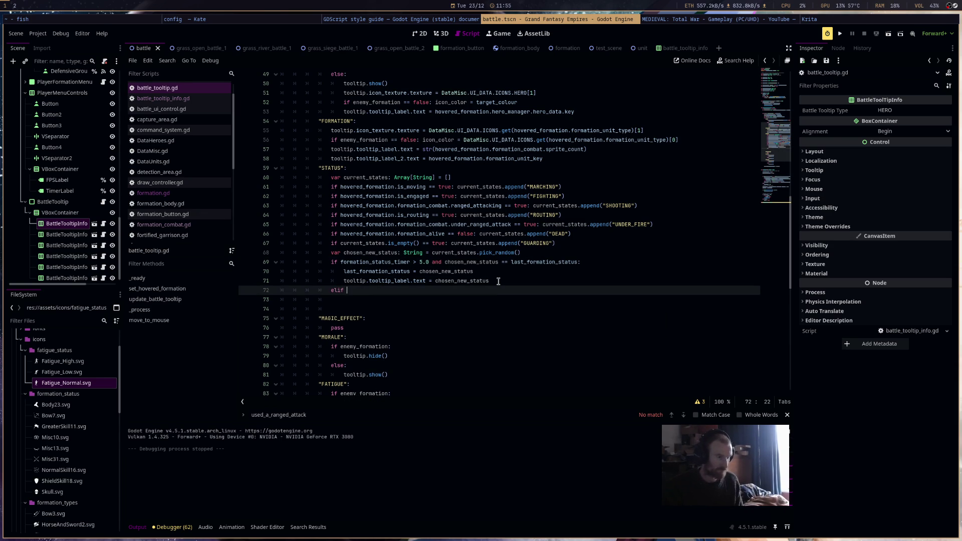
left_click_drag(578, 261, 444, 262)
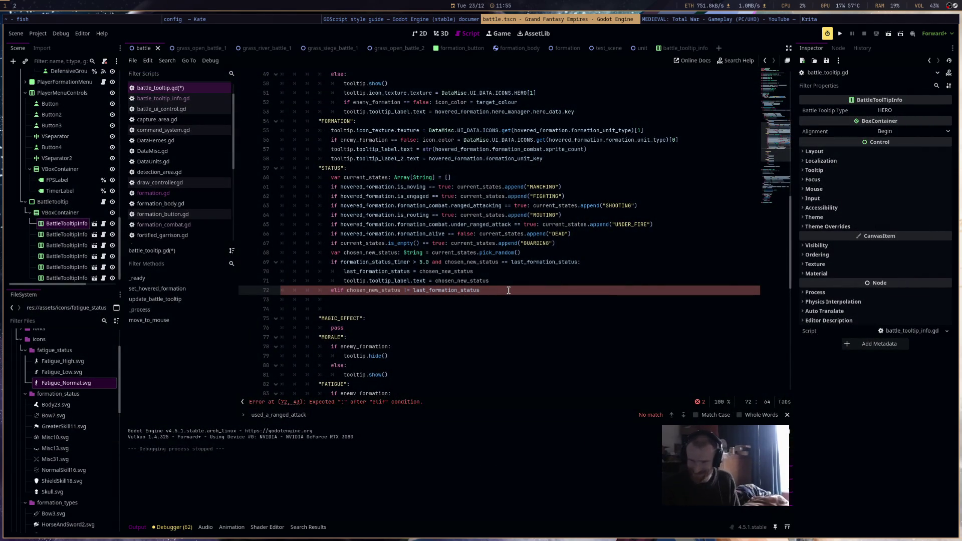
type(":")
key("Return")
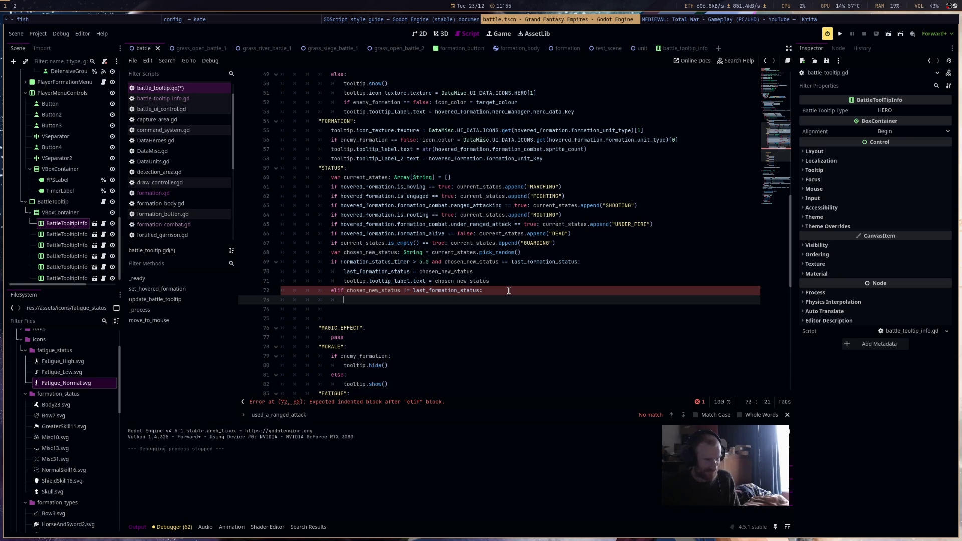
Paste the two status update lines into the new elif body.
left_click_drag(493, 281, 236, 277)
left_click(320, 299)
left_click(288, 309)
key("Up")
key("ctrl+v")
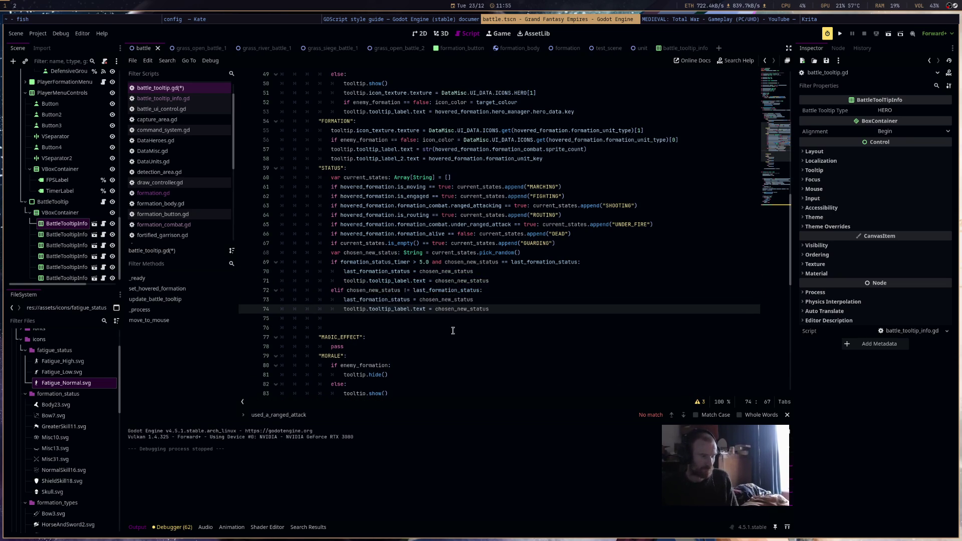
left_click(479, 329)
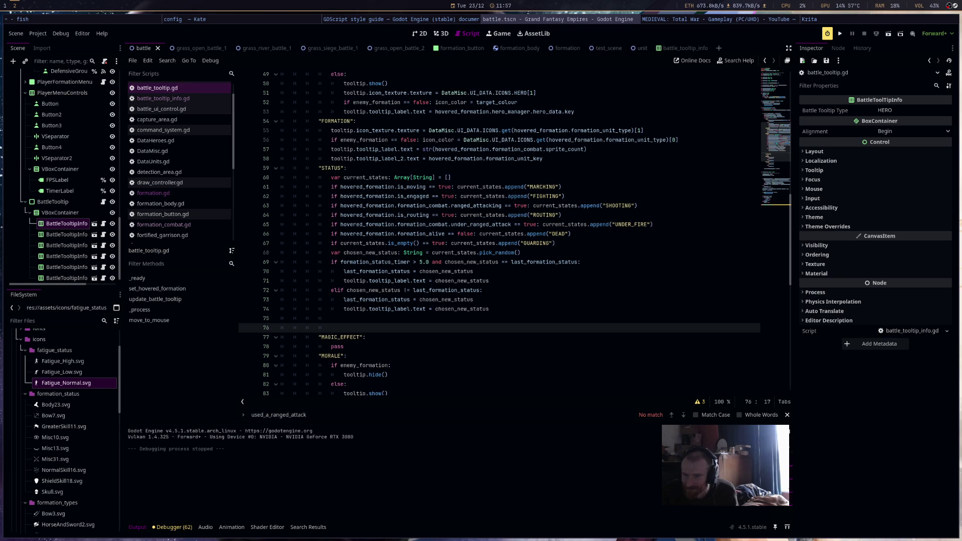
Run the game and order the two cavalry groups to move up-right.
left_click(841, 33)
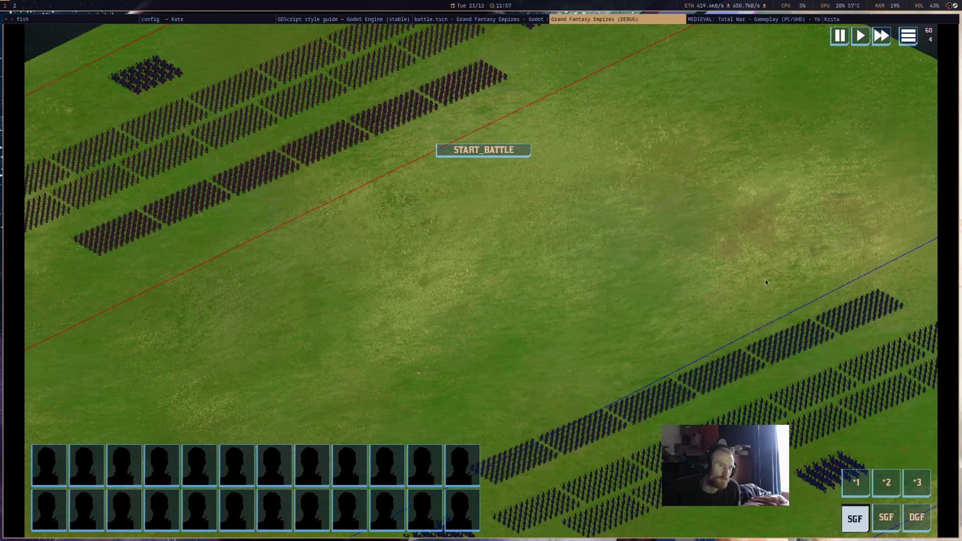
scroll(408, 247, "down", 5)
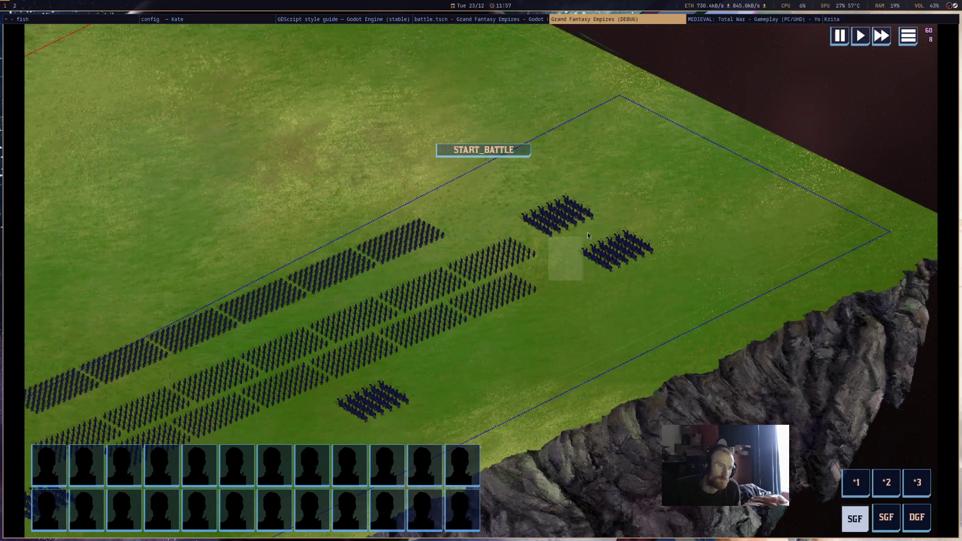
left_click_drag(587, 232, 588, 231)
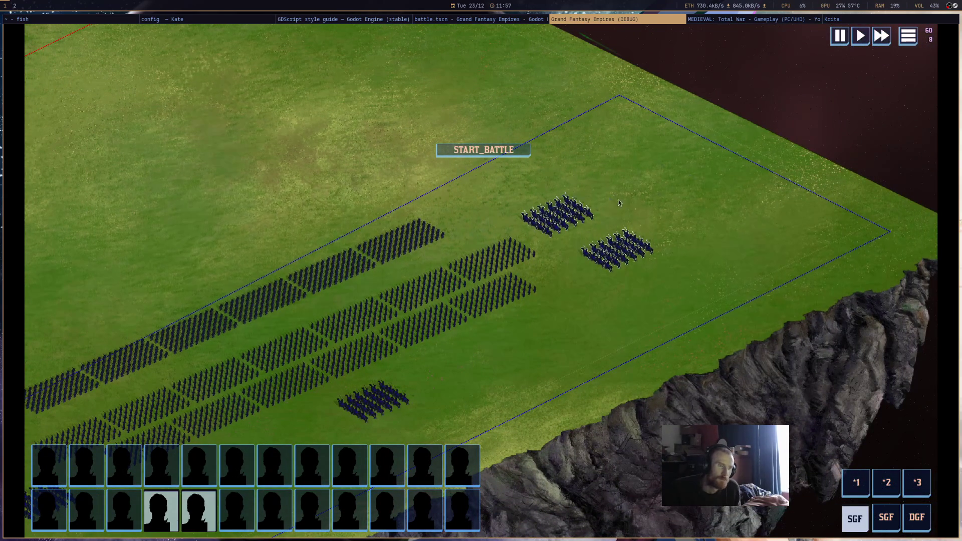
right_click(625, 206)
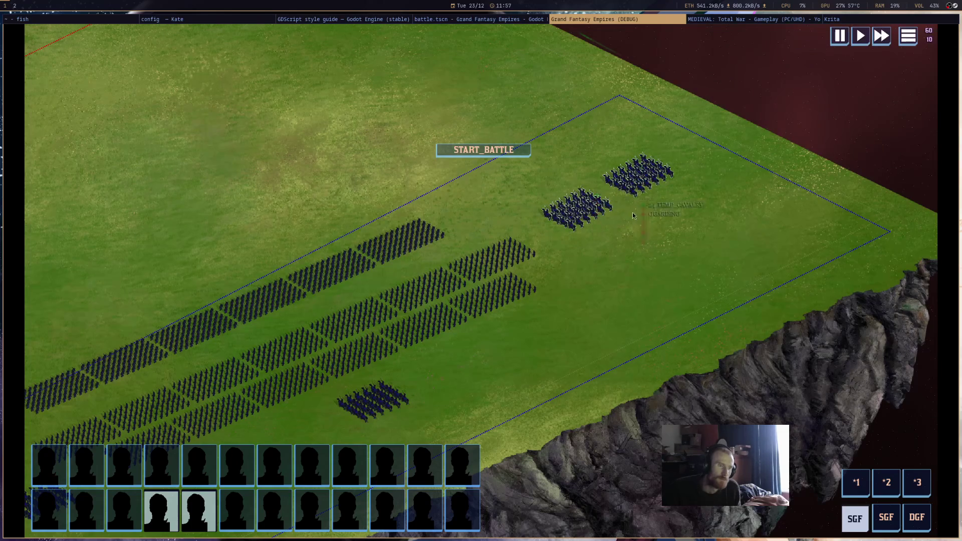
key("a")
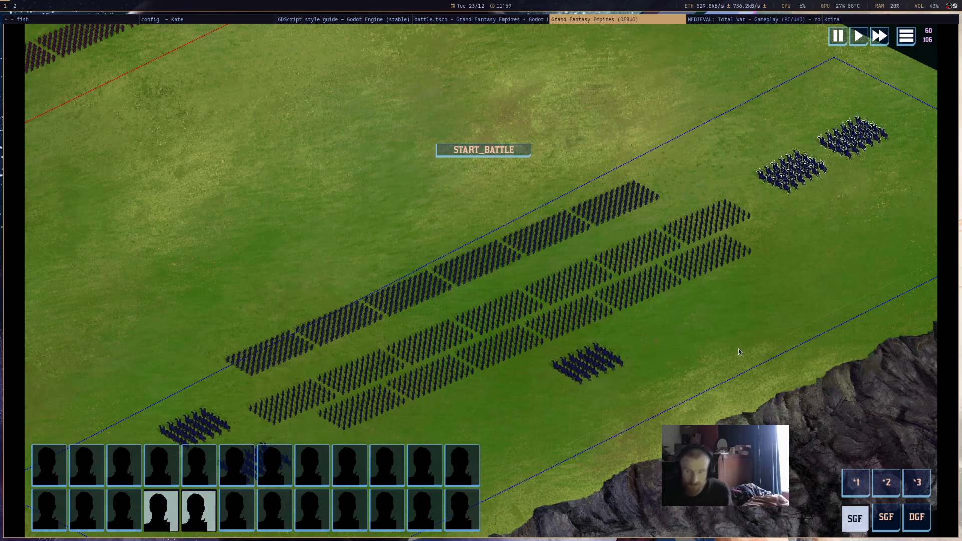
Stop the debug session and return to the status-change branch in battle_tooltip.gd.
middle_click(593, 20)
left_click(626, 291)
key("Up")
key("Up")
key("Up")
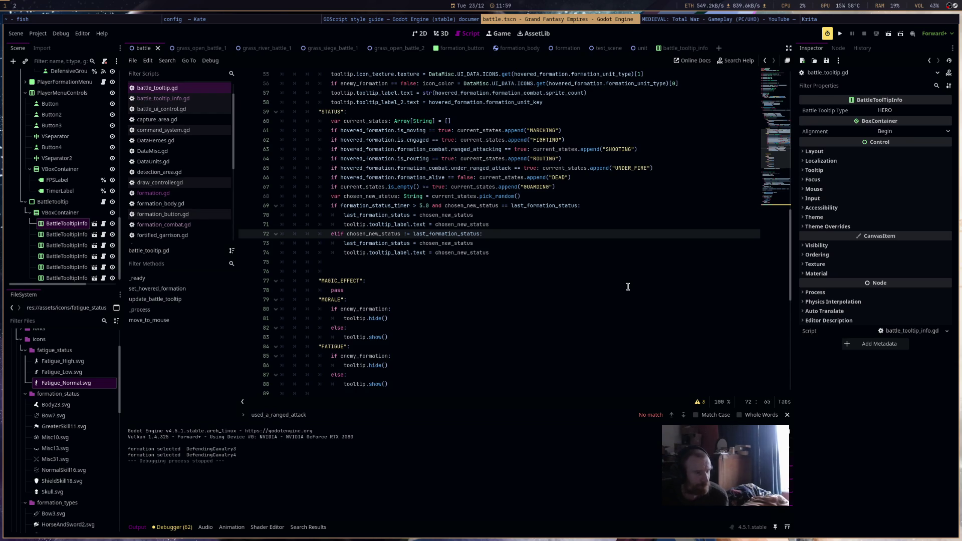
Launch Grand Fantasy Empires and start the battle with START_BATTLE.
left_click(840, 34)
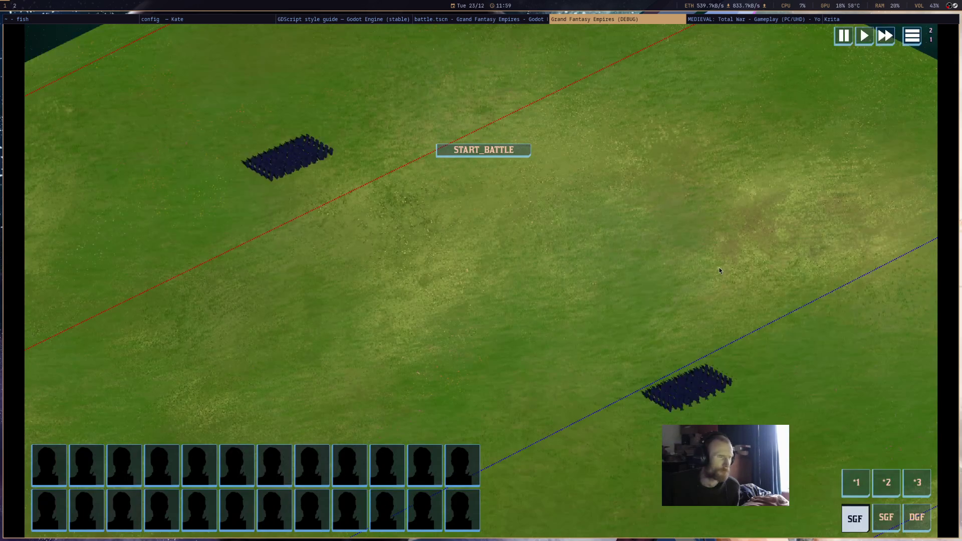
left_click(512, 154)
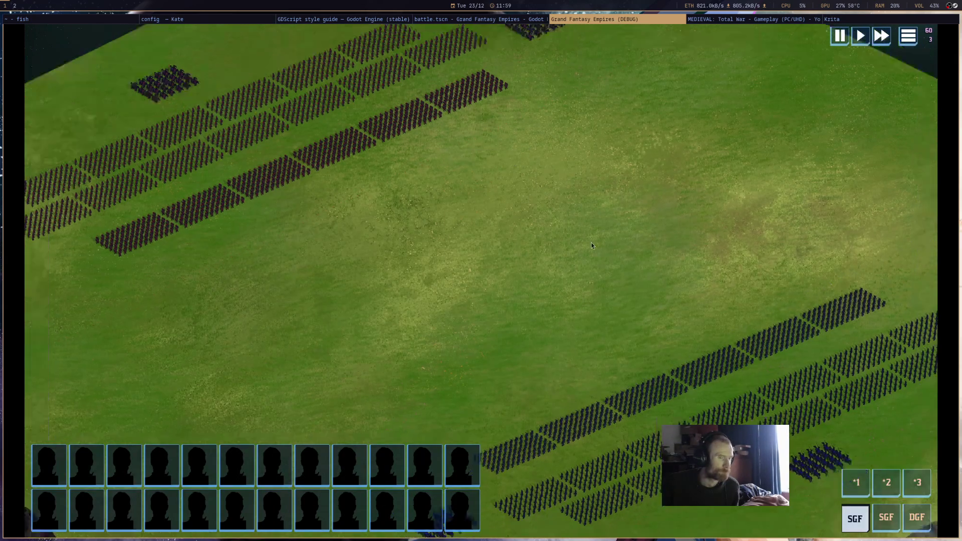